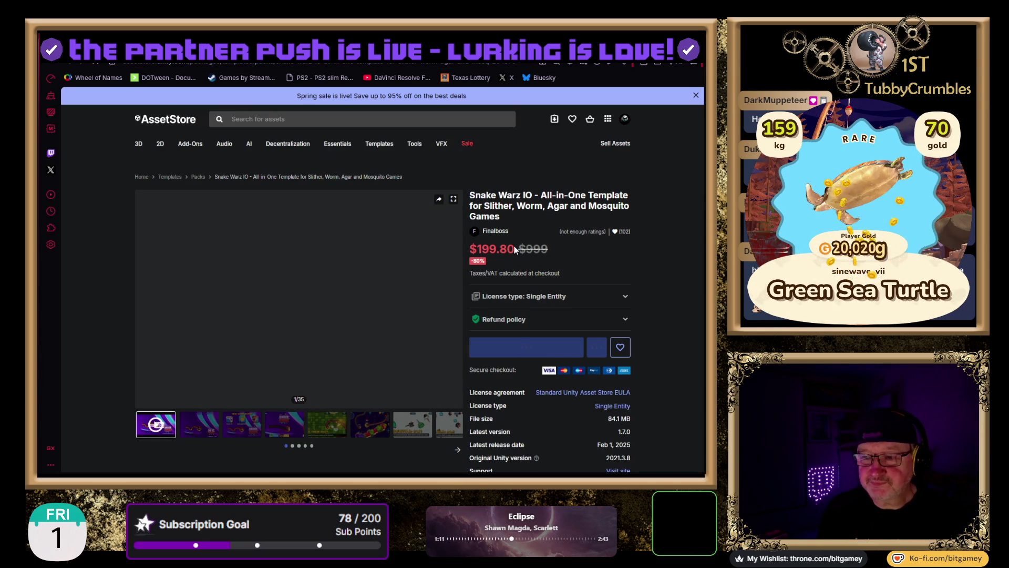
- Play the Snake Warz IO preview, view its second gallery image, then switch to the snake.io tab
{"action": "left_click", "coordinate": [282, 342]}
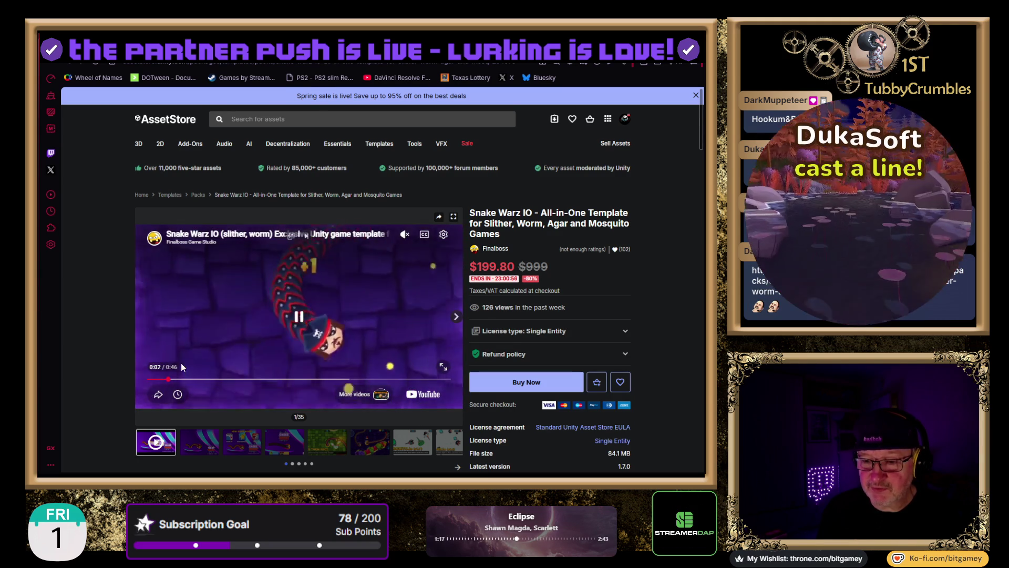
{"action": "left_click", "coordinate": [200, 440]}
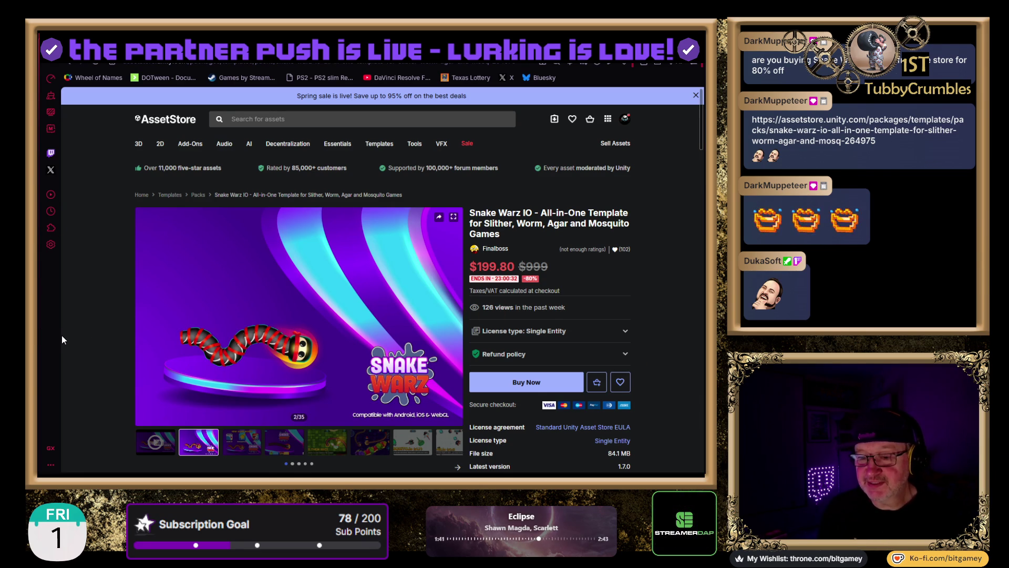
{"action": "scroll", "coordinate": [61, 335], "scroll_direction": "down", "scroll_amount": 1}
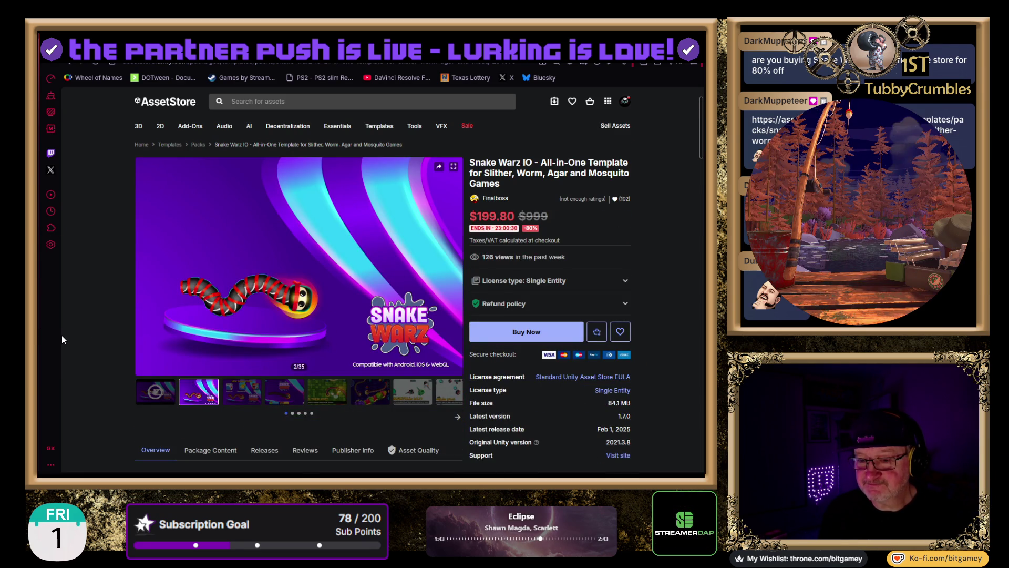
{"action": "scroll", "coordinate": [62, 335], "scroll_direction": "up", "scroll_amount": 1}
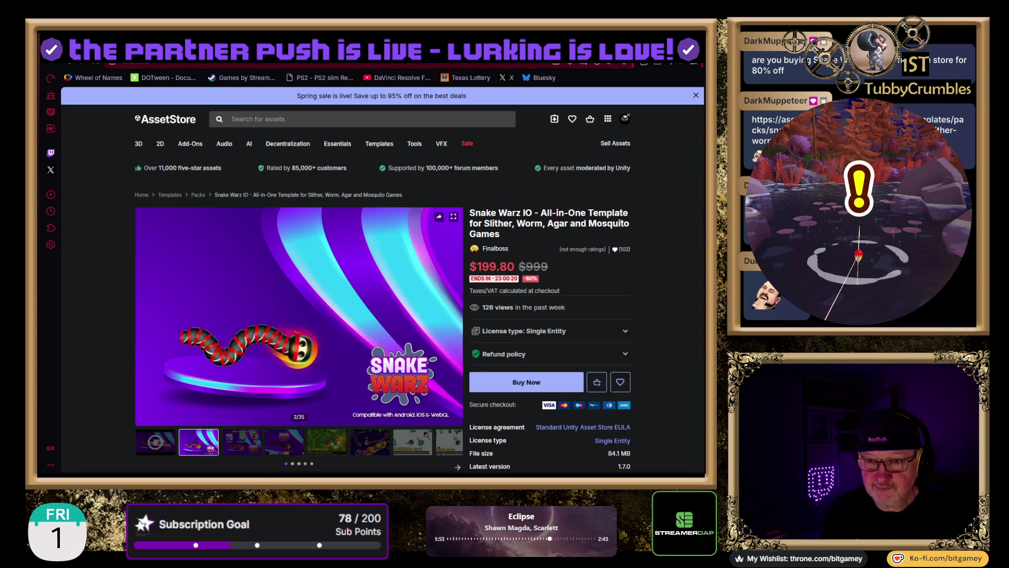
{"action": "key", "text": "ctrl+Tab"}
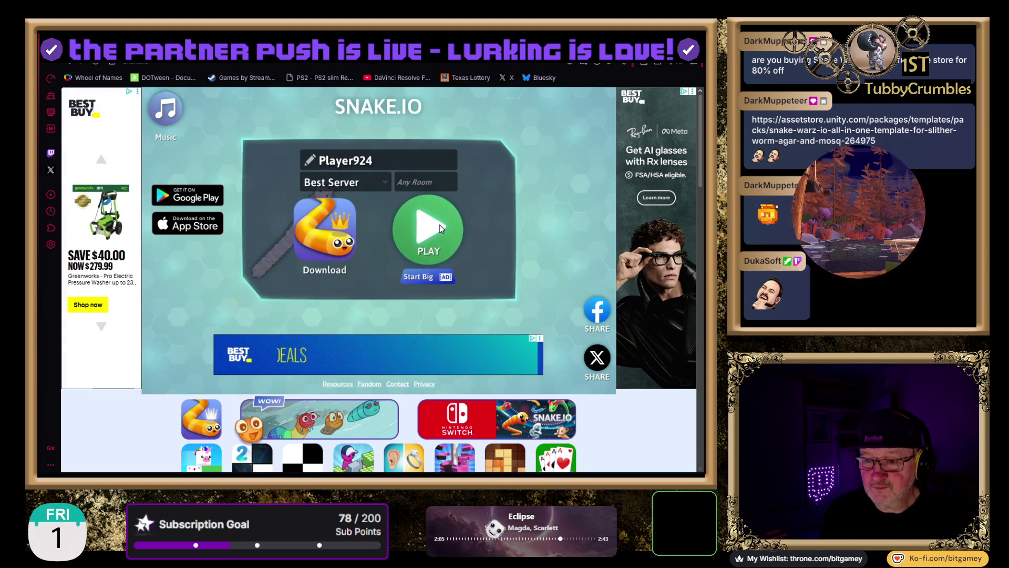
- Look over the snake.io start screen, then move to the Connecting FMod and Unity notes tab
{"action": "scroll", "coordinate": [298, 310], "scroll_direction": "down", "scroll_amount": 1}
{"action": "scroll", "coordinate": [298, 313], "scroll_direction": "up", "scroll_amount": 1}
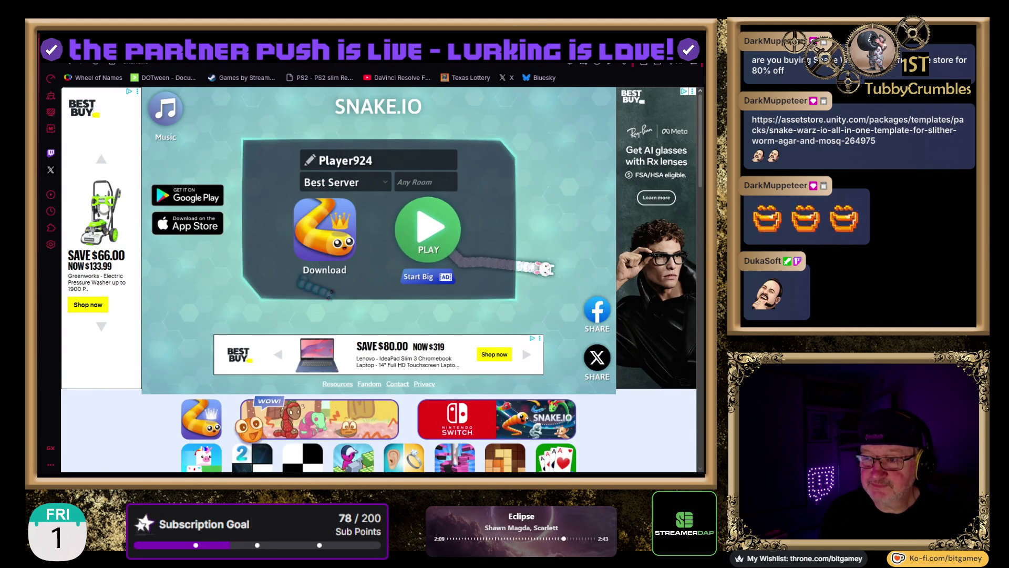
{"action": "key", "text": "ctrl+Tab"}
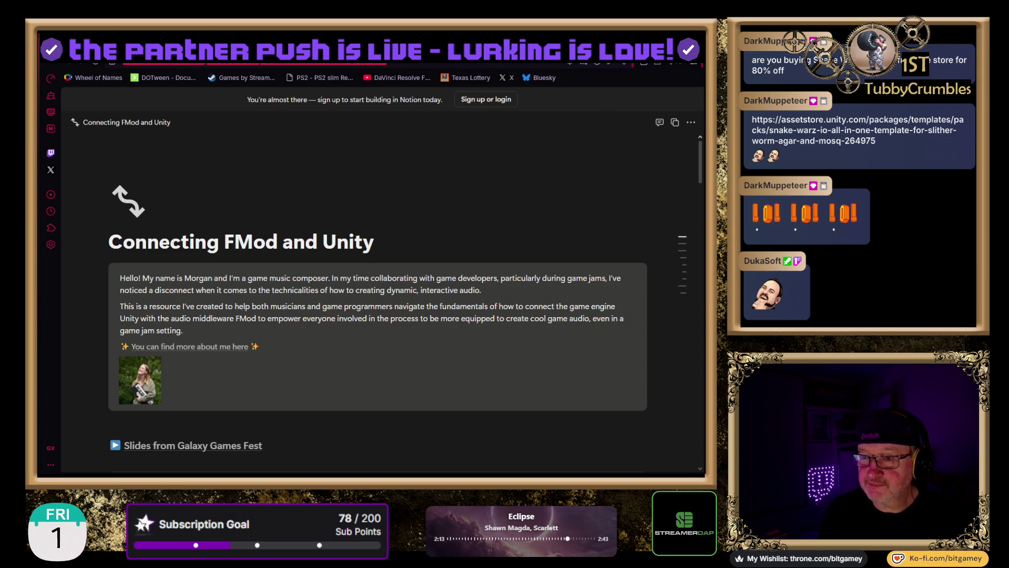
- Pass the Asset Store Flash Deals tab, then open a new tab to the TTS Monster website
{"action": "key", "text": "ctrl+Tab"}
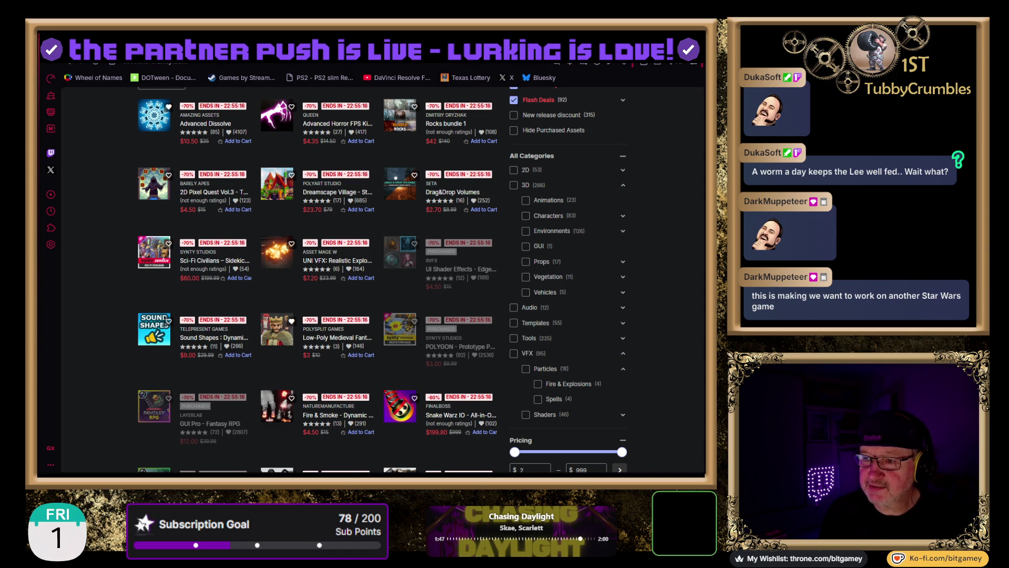
{"action": "key", "text": "ctrl+t"}
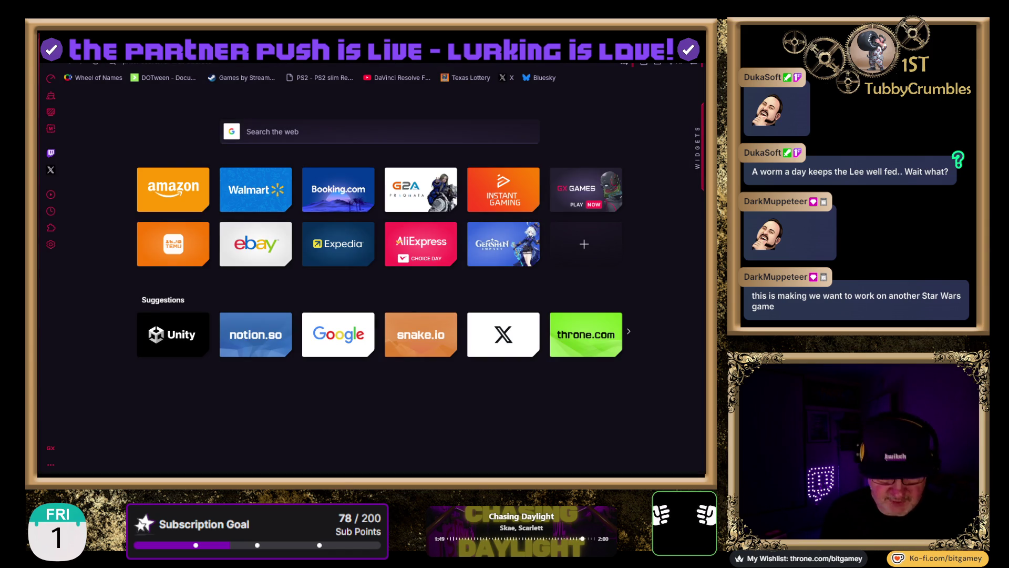
{"action": "key", "text": "Return"}
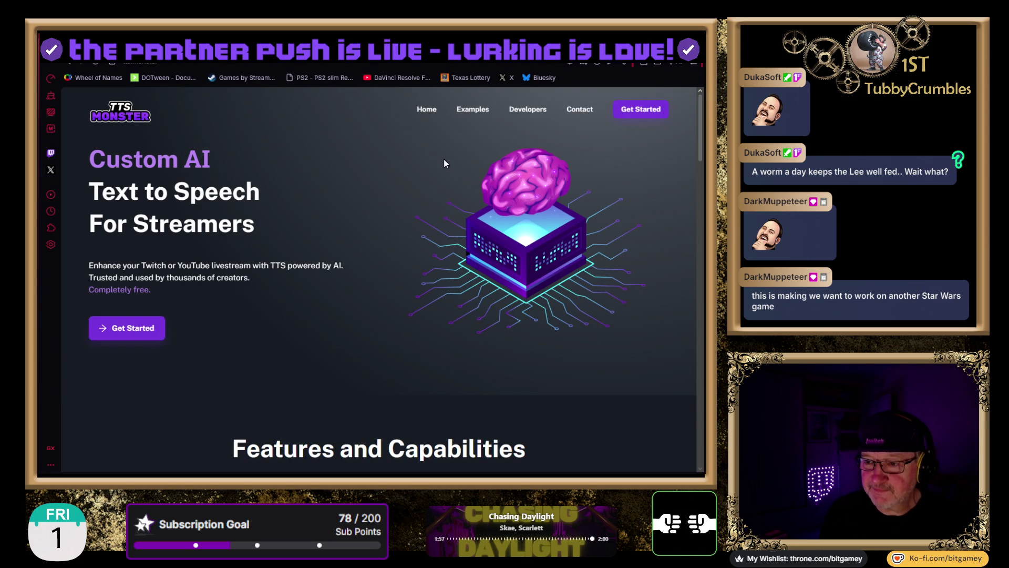
- Start signing up for TTS Monster and bring up its Voices page with glados as default
{"action": "left_click", "coordinate": [163, 325]}
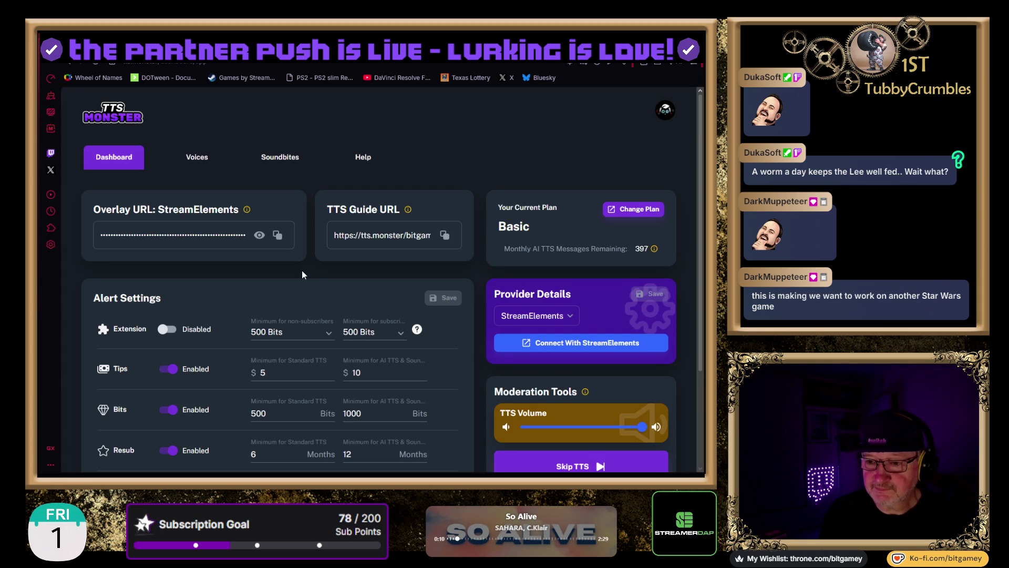
{"action": "left_click", "coordinate": [193, 156]}
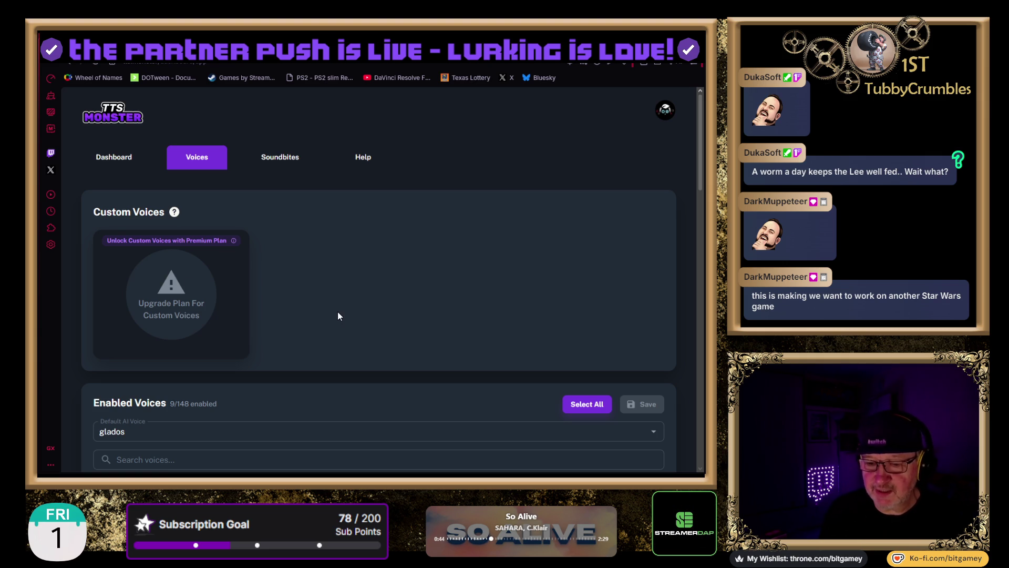
{"action": "scroll", "coordinate": [293, 278], "scroll_direction": "down", "scroll_amount": 7}
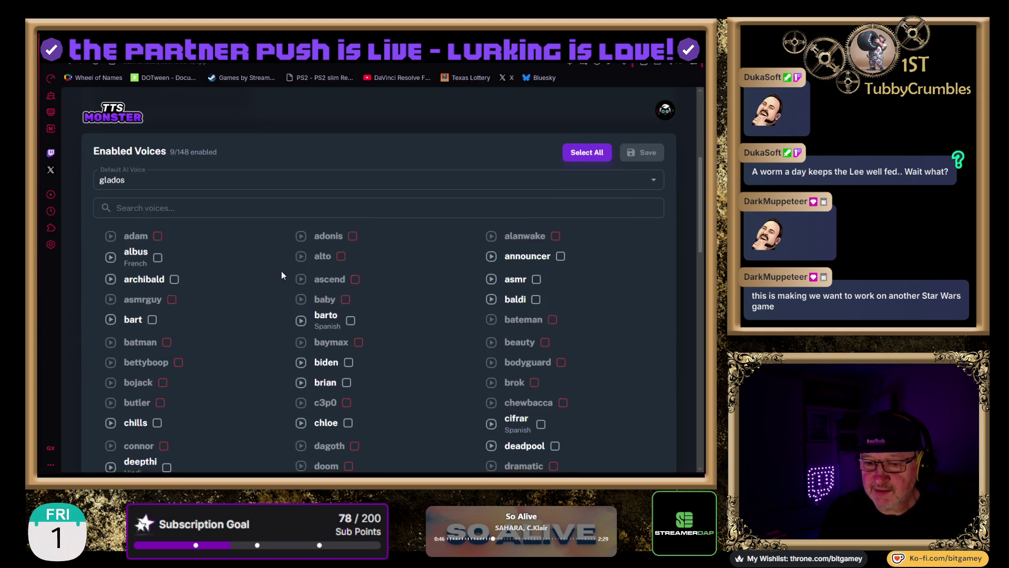
{"action": "scroll", "coordinate": [320, 279], "scroll_direction": "up", "scroll_amount": 1}
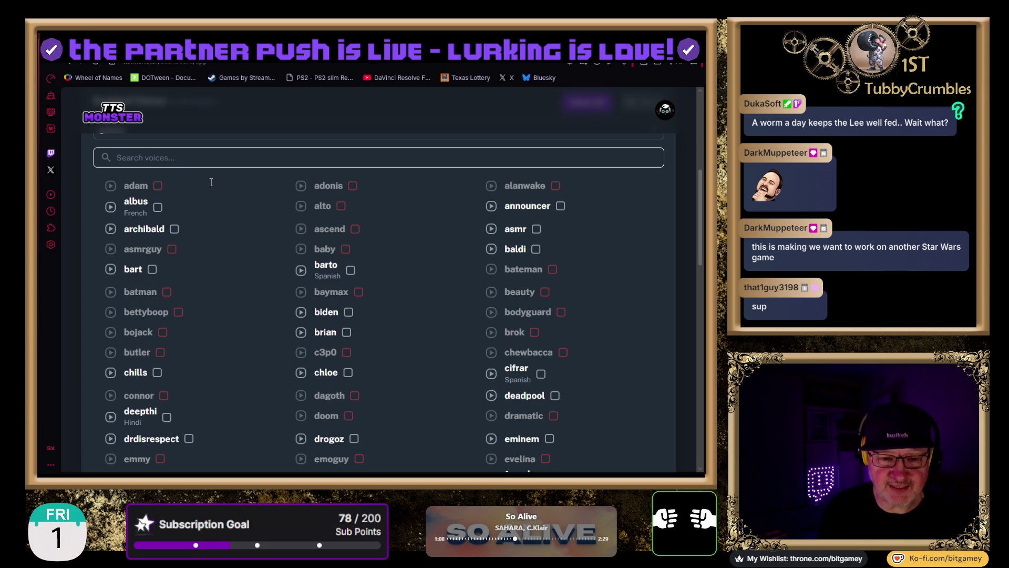
{"action": "scroll", "coordinate": [228, 326], "scroll_direction": "down", "scroll_amount": 3}
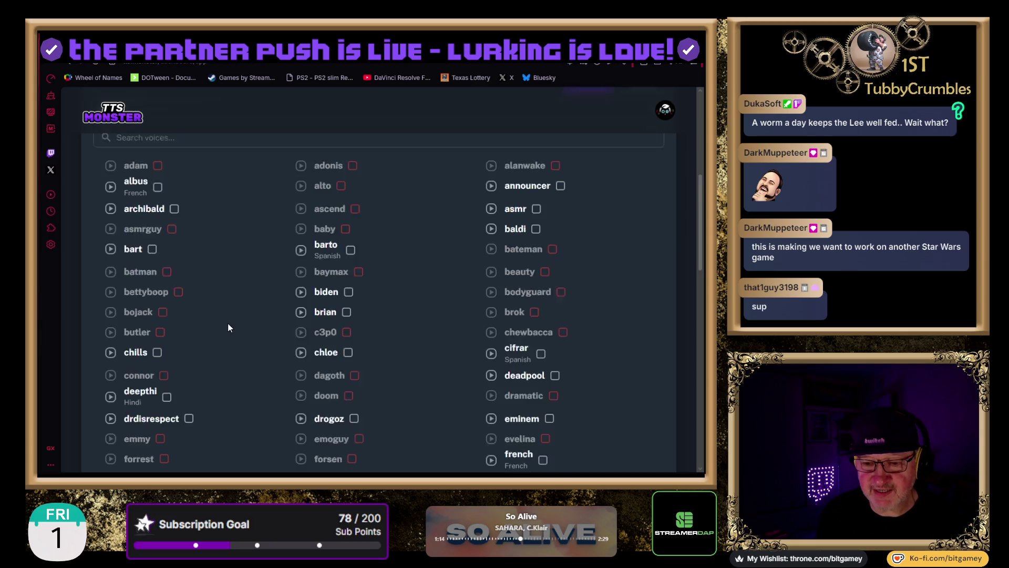
{"action": "scroll", "coordinate": [228, 327], "scroll_direction": "down", "scroll_amount": 4}
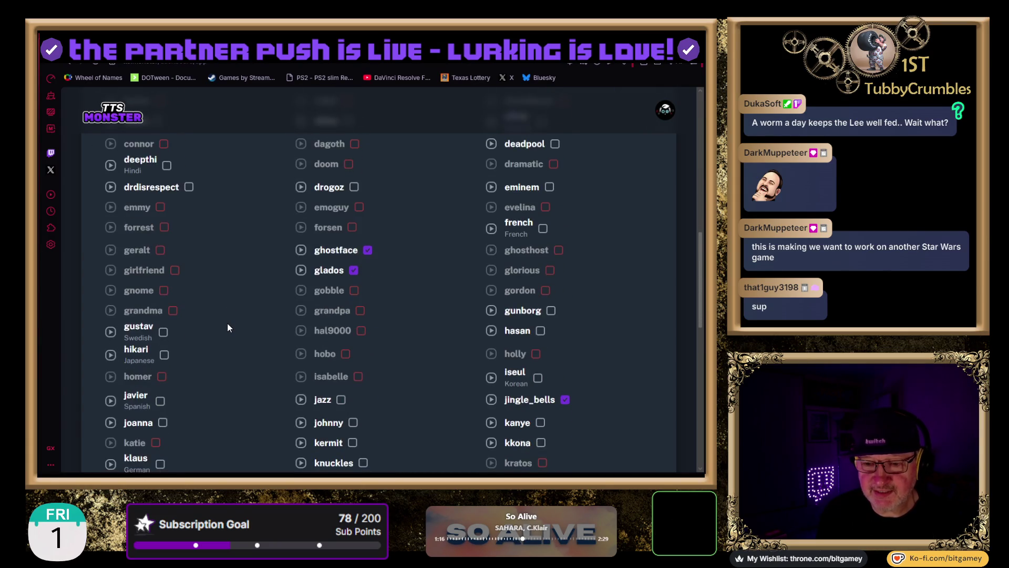
{"action": "scroll", "coordinate": [224, 314], "scroll_direction": "down", "scroll_amount": 2}
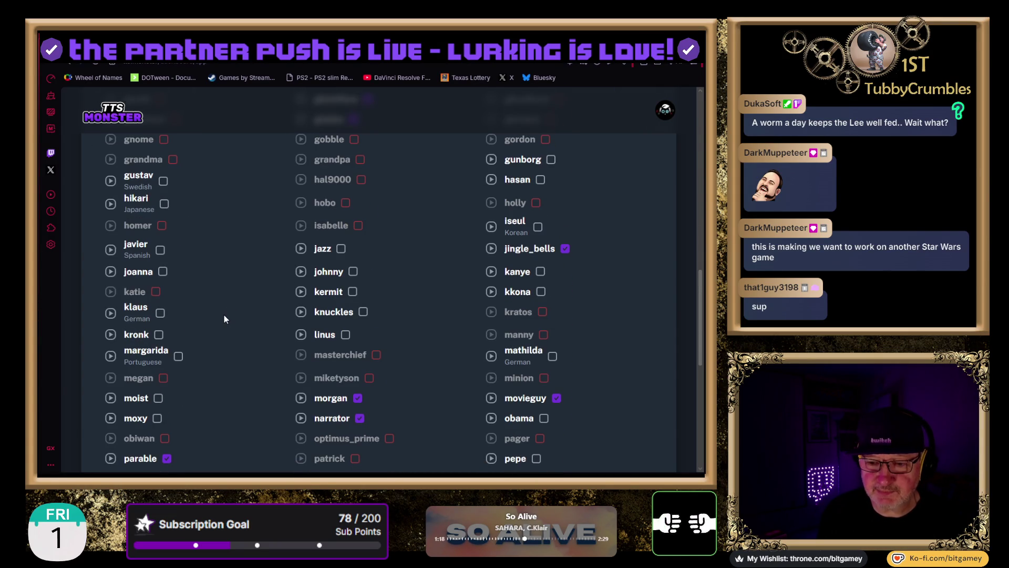
{"action": "scroll", "coordinate": [224, 315], "scroll_direction": "down", "scroll_amount": 3}
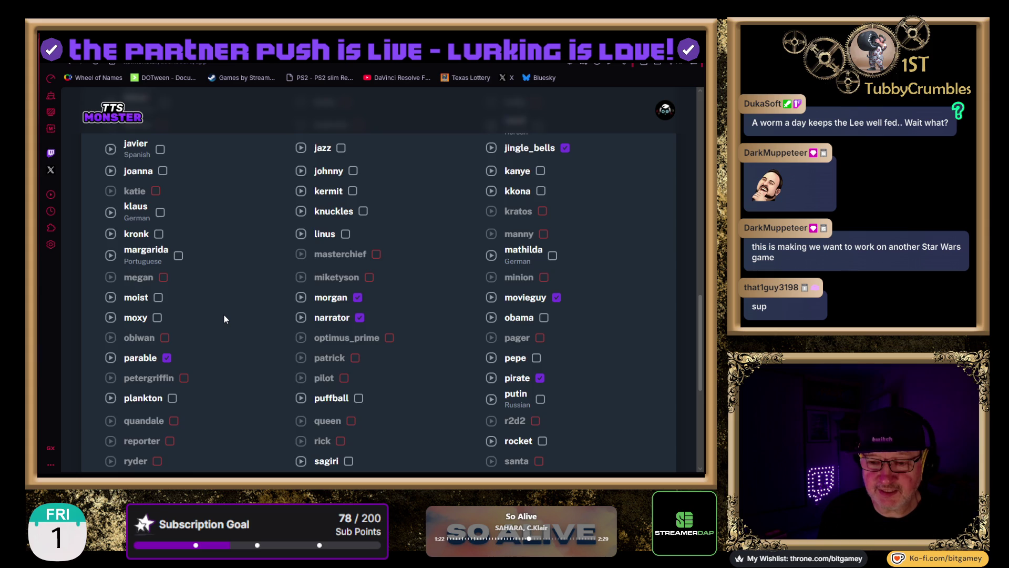
{"action": "scroll", "coordinate": [224, 315], "scroll_direction": "down", "scroll_amount": 1}
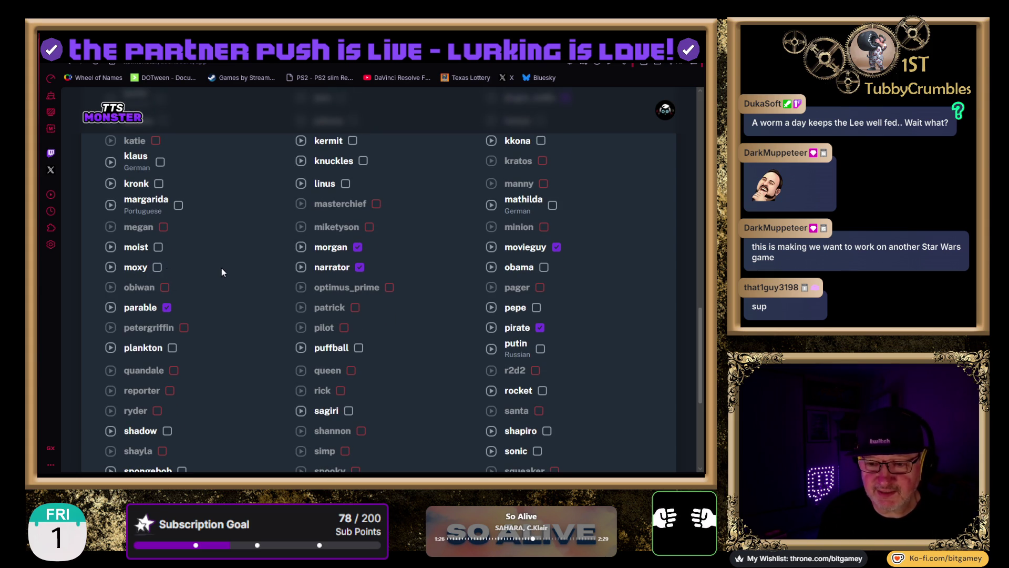
{"action": "scroll", "coordinate": [242, 273], "scroll_direction": "down", "scroll_amount": 1}
{"action": "scroll", "coordinate": [242, 273], "scroll_direction": "down", "scroll_amount": 4}
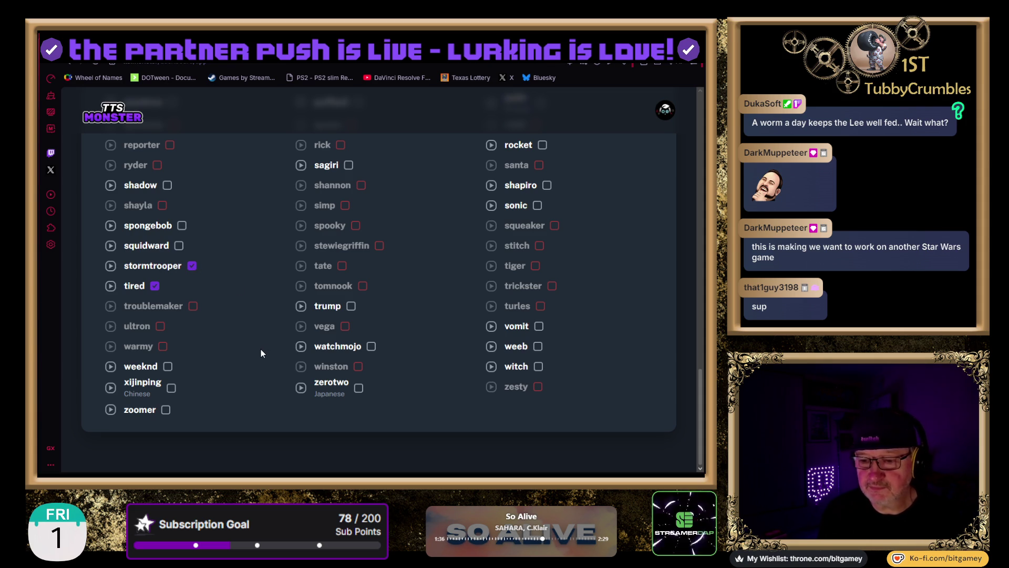
{"action": "scroll", "coordinate": [242, 353], "scroll_direction": "up", "scroll_amount": 4}
{"action": "scroll", "coordinate": [242, 348], "scroll_direction": "up", "scroll_amount": 3}
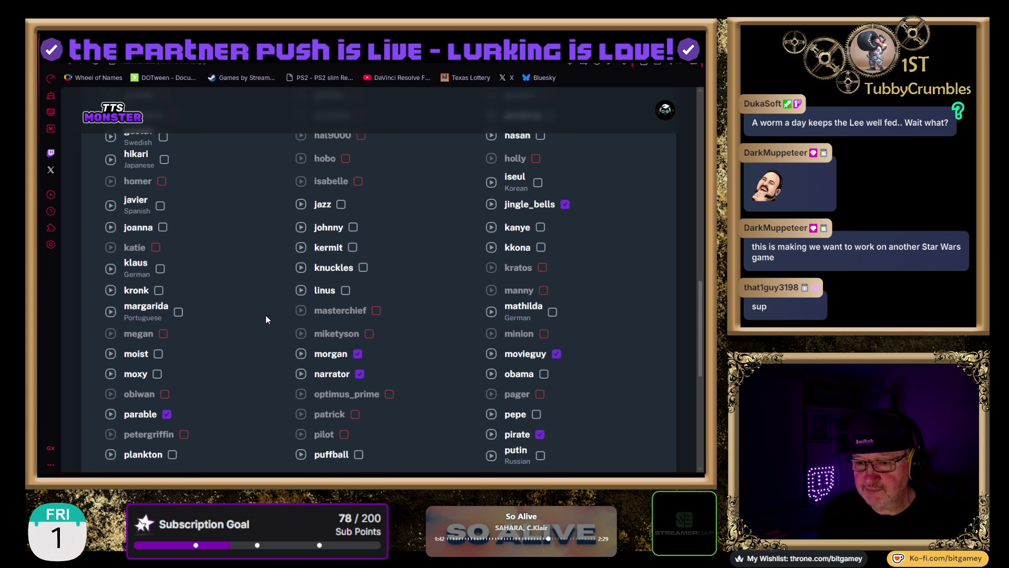
{"action": "scroll", "coordinate": [266, 319], "scroll_direction": "up", "scroll_amount": 1}
{"action": "scroll", "coordinate": [266, 319], "scroll_direction": "up", "scroll_amount": 3}
{"action": "scroll", "coordinate": [265, 319], "scroll_direction": "up", "scroll_amount": 3}
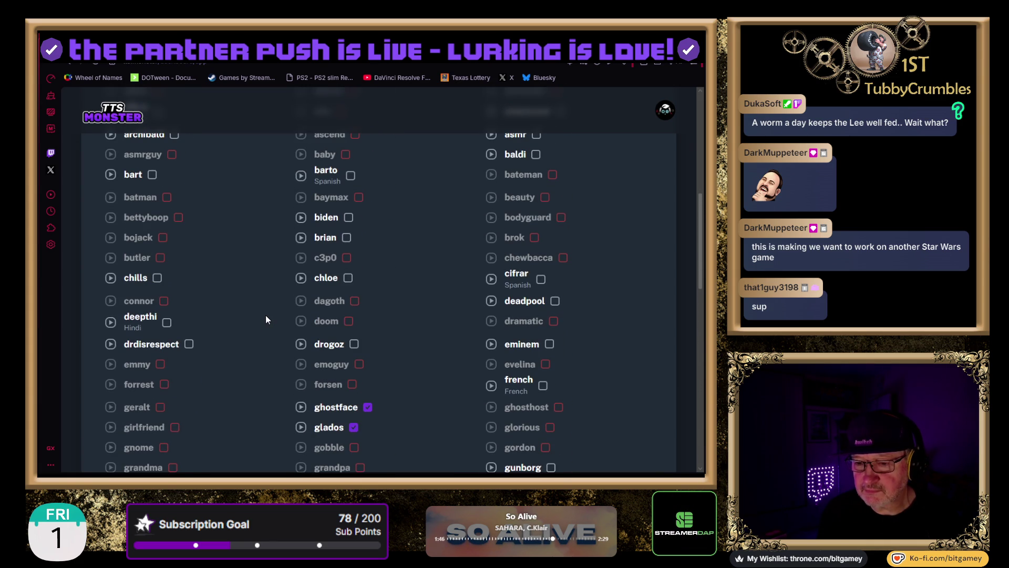
{"action": "scroll", "coordinate": [266, 319], "scroll_direction": "up", "scroll_amount": 2}
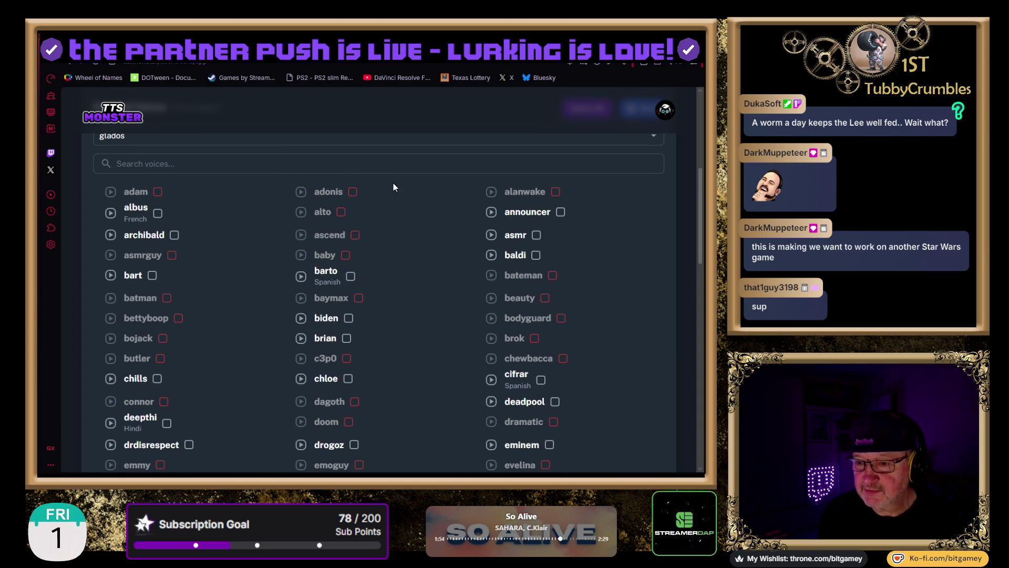
{"action": "scroll", "coordinate": [598, 260], "scroll_direction": "down", "scroll_amount": 4}
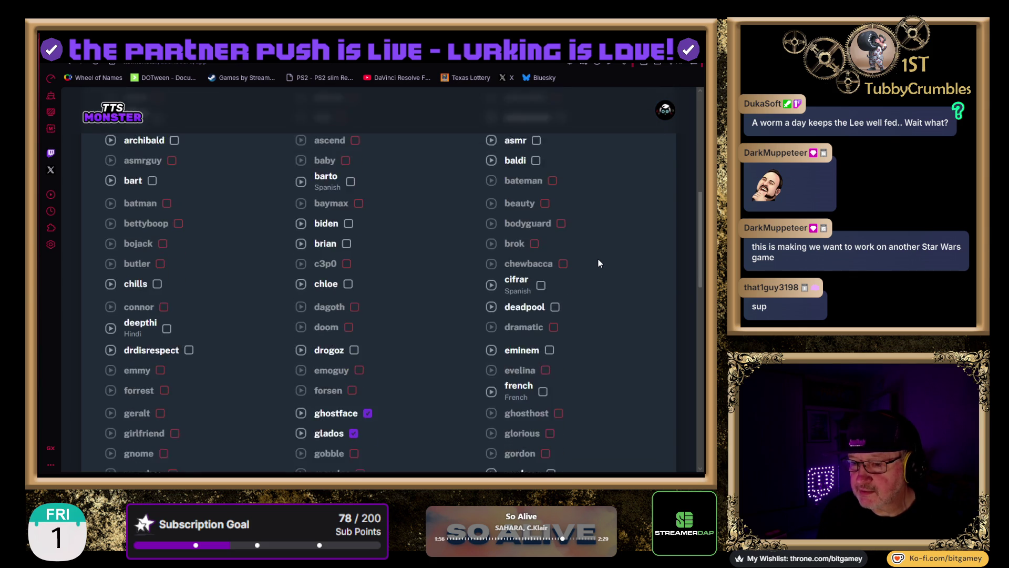
{"action": "scroll", "coordinate": [598, 260], "scroll_direction": "down", "scroll_amount": 2}
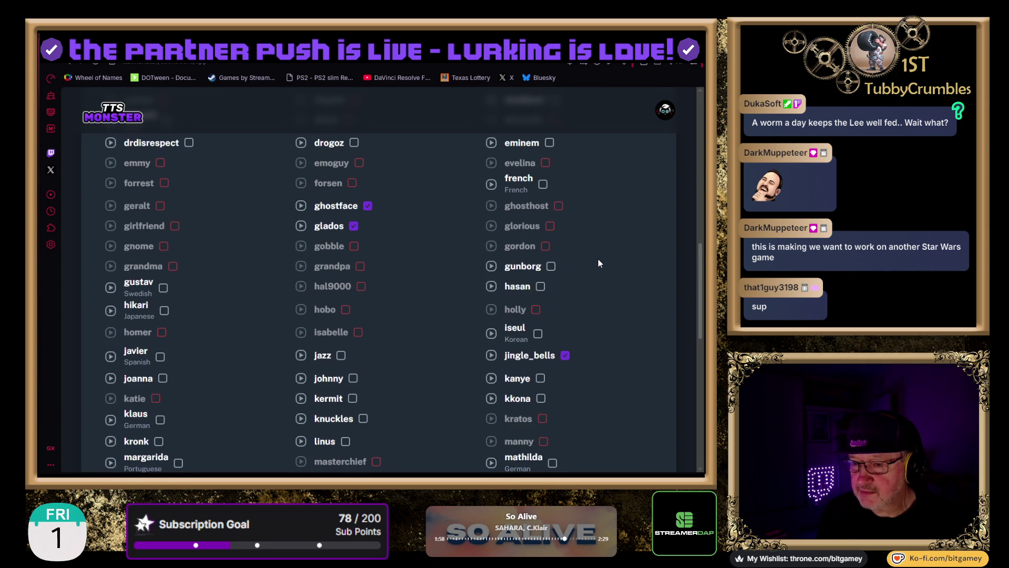
{"action": "scroll", "coordinate": [598, 260], "scroll_direction": "down", "scroll_amount": 1}
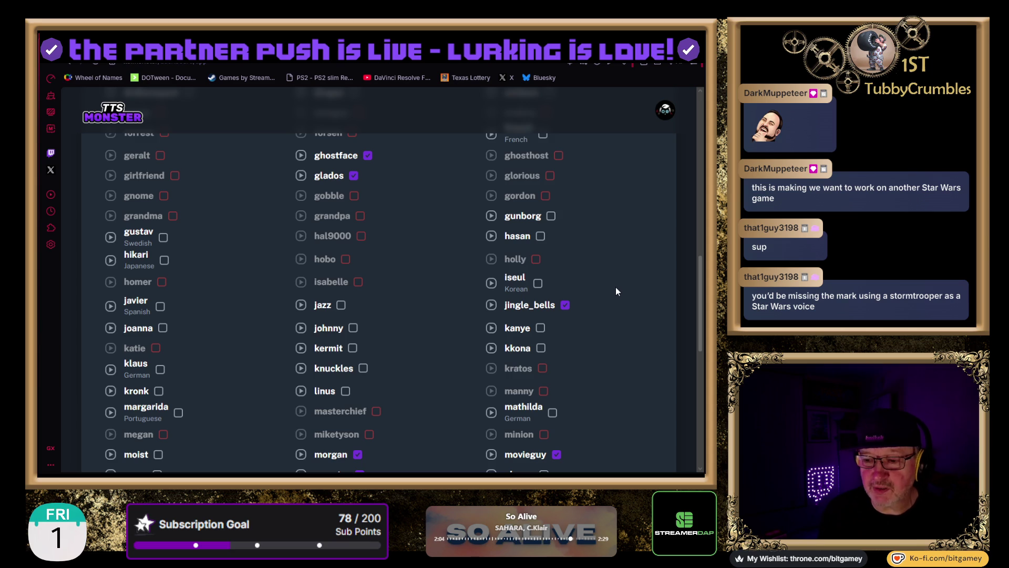
{"action": "scroll", "coordinate": [616, 291], "scroll_direction": "down", "scroll_amount": 4}
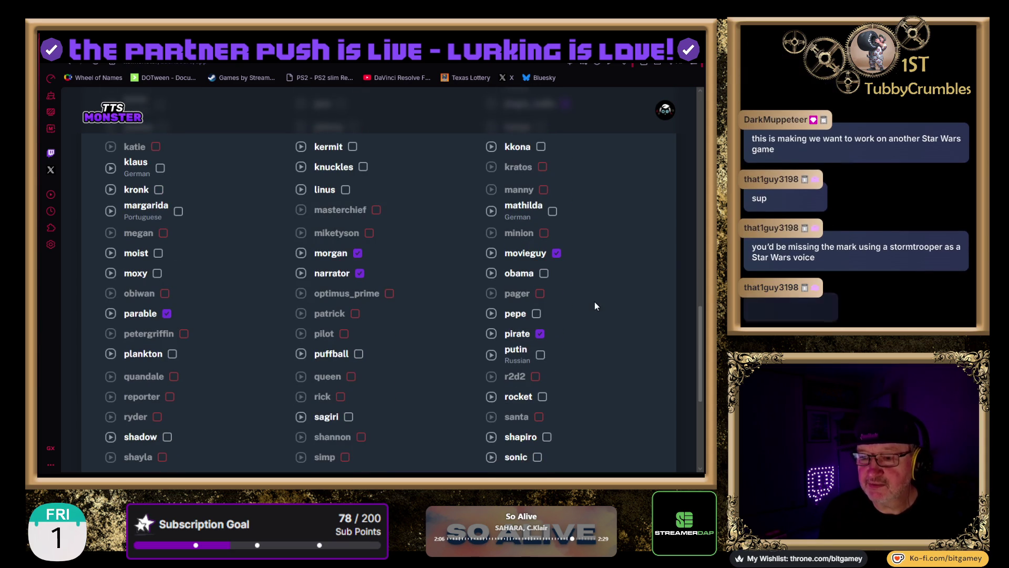
{"action": "scroll", "coordinate": [595, 305], "scroll_direction": "down", "scroll_amount": 1}
{"action": "scroll", "coordinate": [595, 305], "scroll_direction": "down", "scroll_amount": 1}
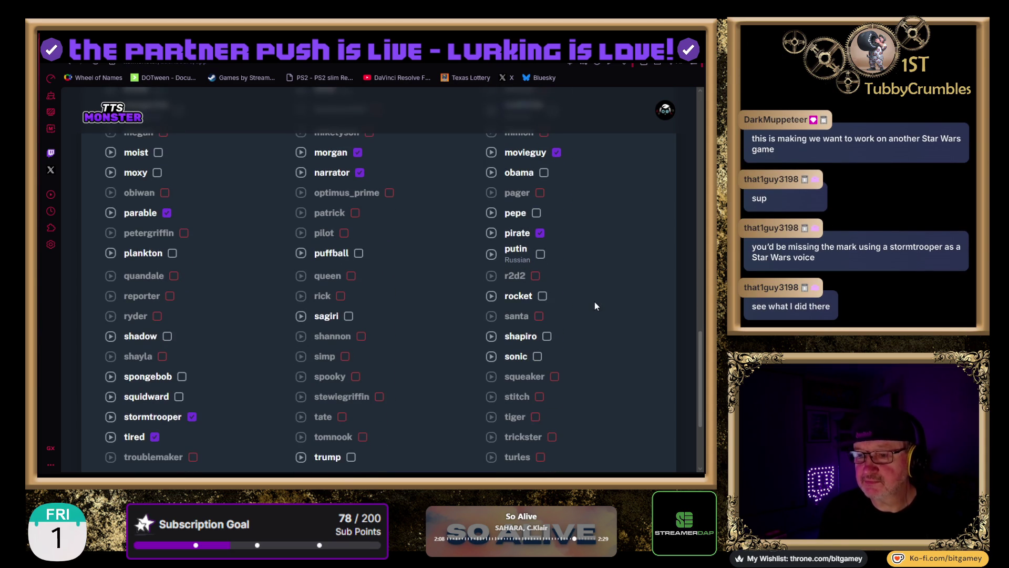
{"action": "scroll", "coordinate": [595, 306], "scroll_direction": "down", "scroll_amount": 1}
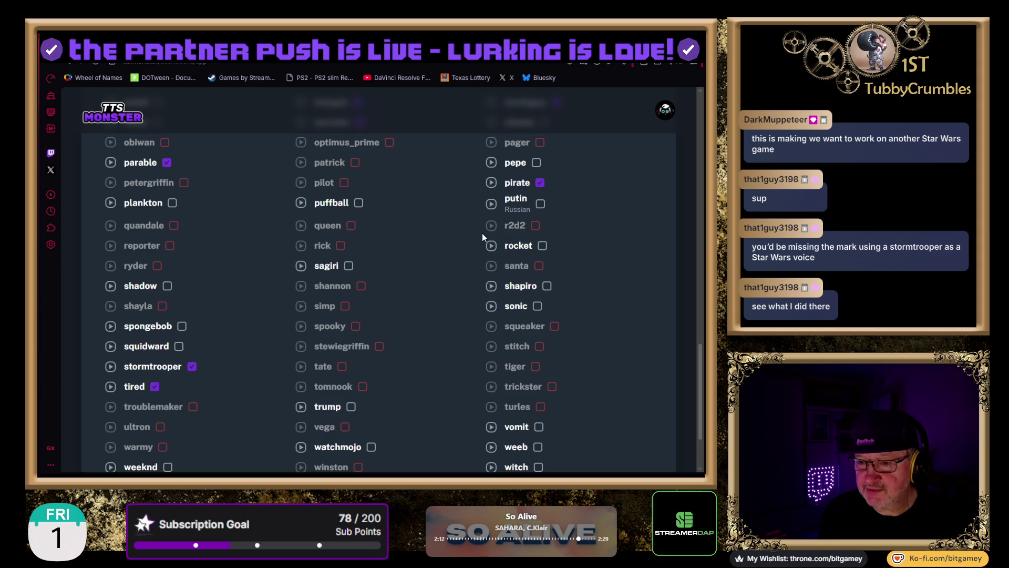
{"action": "scroll", "coordinate": [546, 285], "scroll_direction": "down", "scroll_amount": 2}
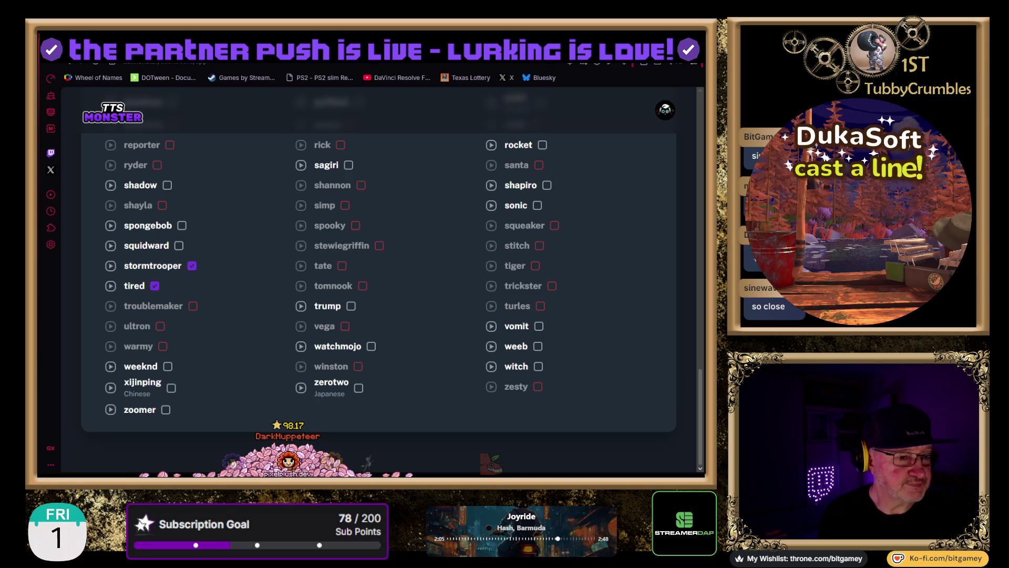
- Scroll through the 'tie fighter blast' TIE Fighter sound-effect video results
{"action": "scroll", "coordinate": [465, 327], "scroll_direction": "up", "scroll_amount": 20}
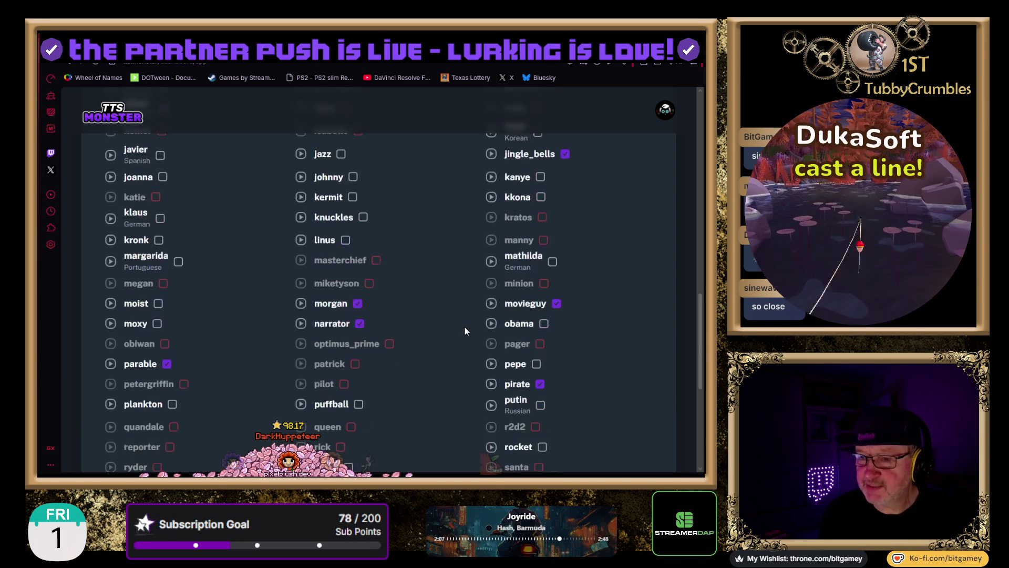
{"action": "scroll", "coordinate": [552, 293], "scroll_direction": "down", "scroll_amount": 2}
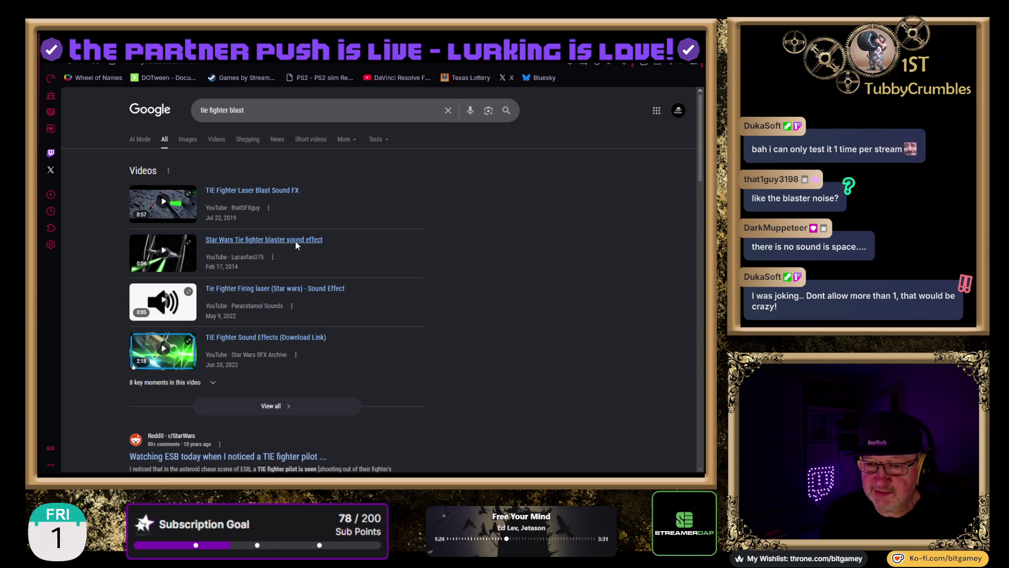
- Preview the Star Wars Tie fighter blaster sound effect video, skipping the ad and replaying it twice
{"action": "left_click", "coordinate": [295, 241]}
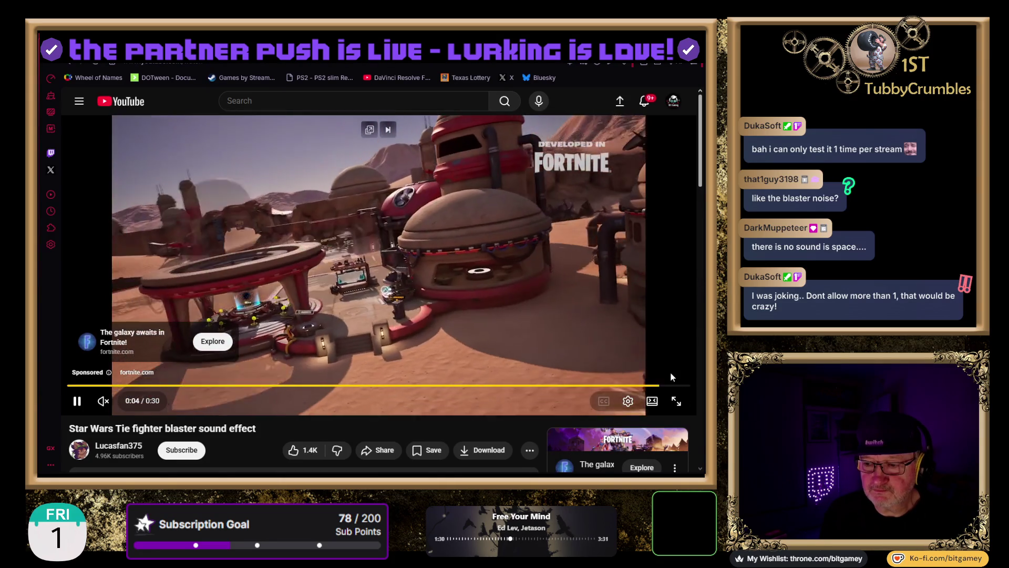
{"action": "left_click", "coordinate": [667, 374]}
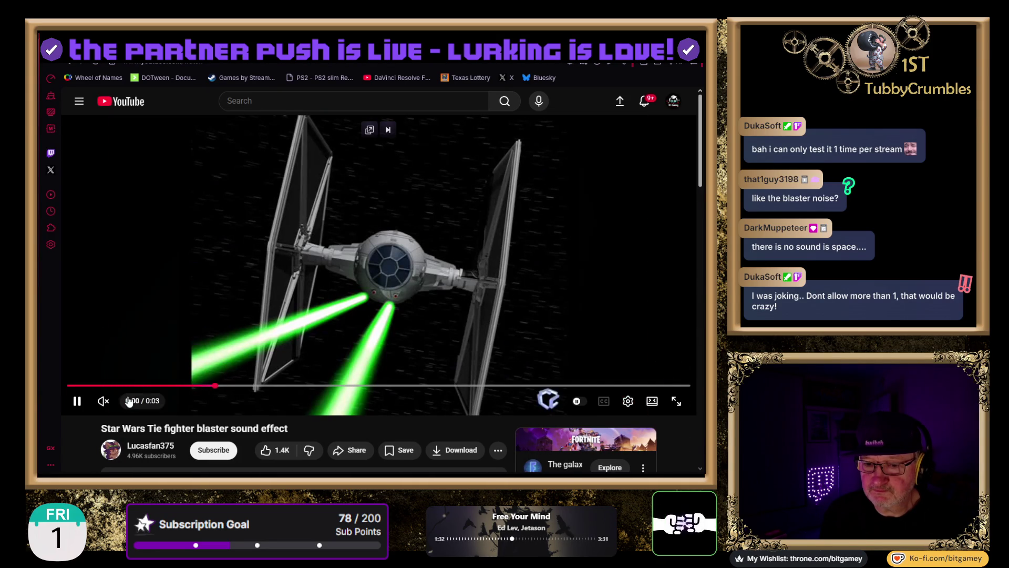
{"action": "left_click", "coordinate": [100, 386]}
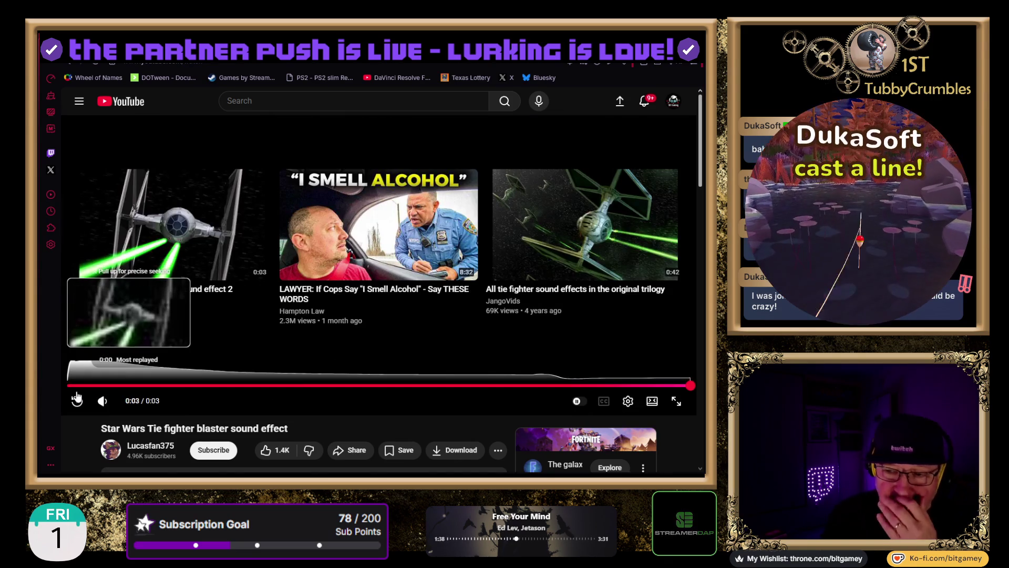
{"action": "left_click", "coordinate": [77, 401]}
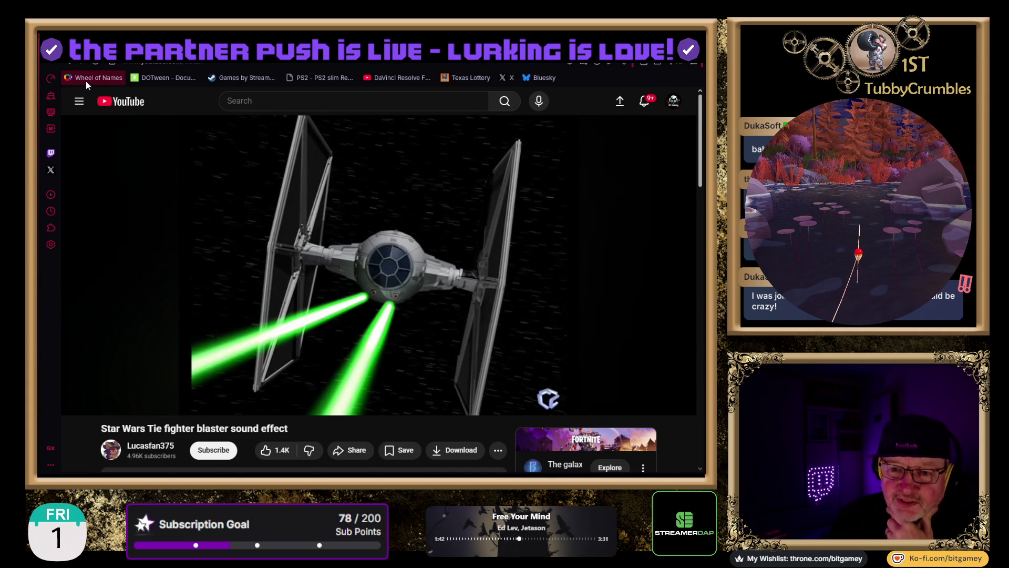
{"action": "left_click", "coordinate": [69, 64]}
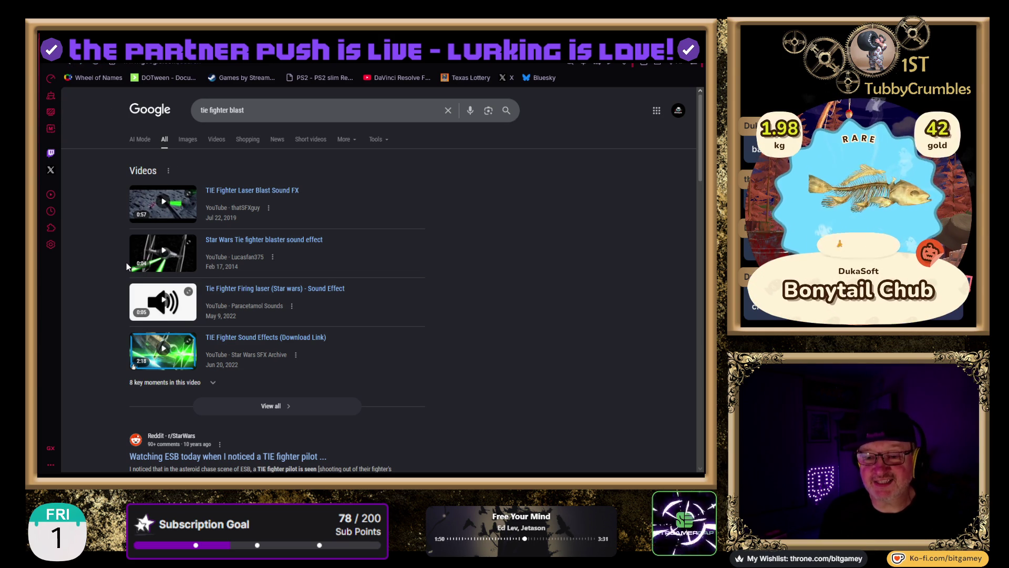
- Sample the Tie Fighter Firing and TIE Fighter Laser Blast Sound FX videos, returning to results
{"action": "left_click", "coordinate": [261, 291]}
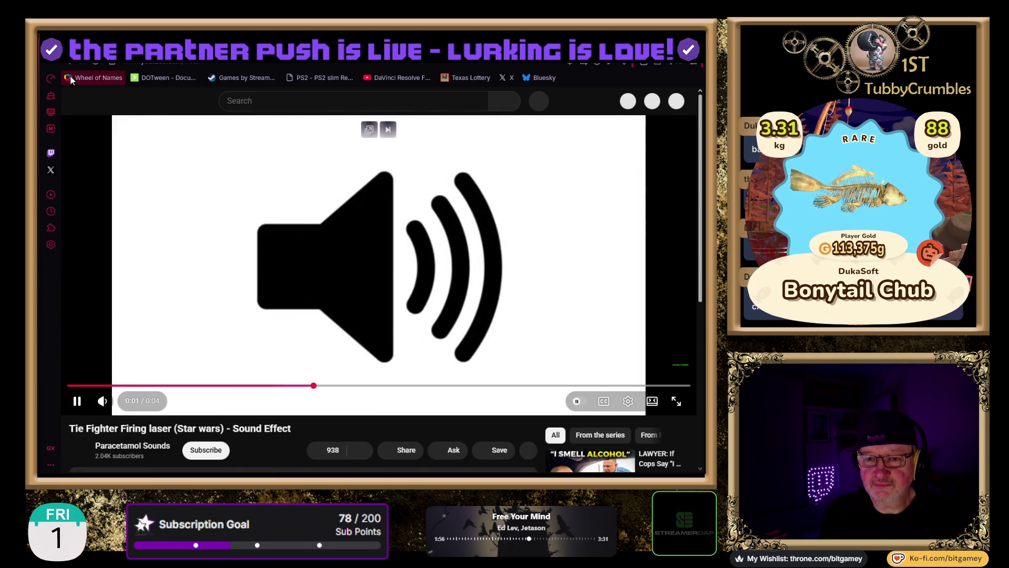
{"action": "left_click", "coordinate": [69, 69]}
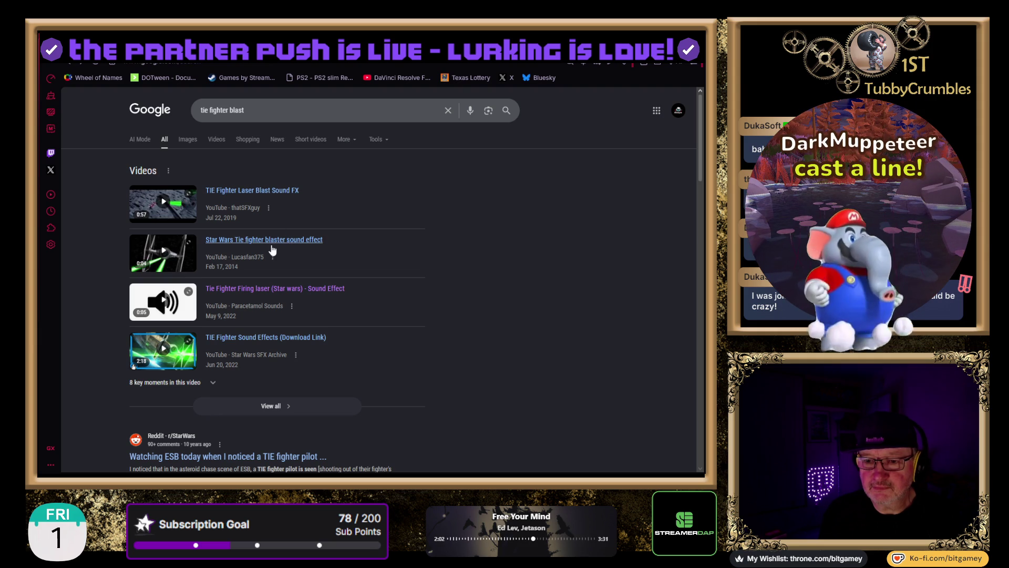
{"action": "left_click", "coordinate": [268, 243]}
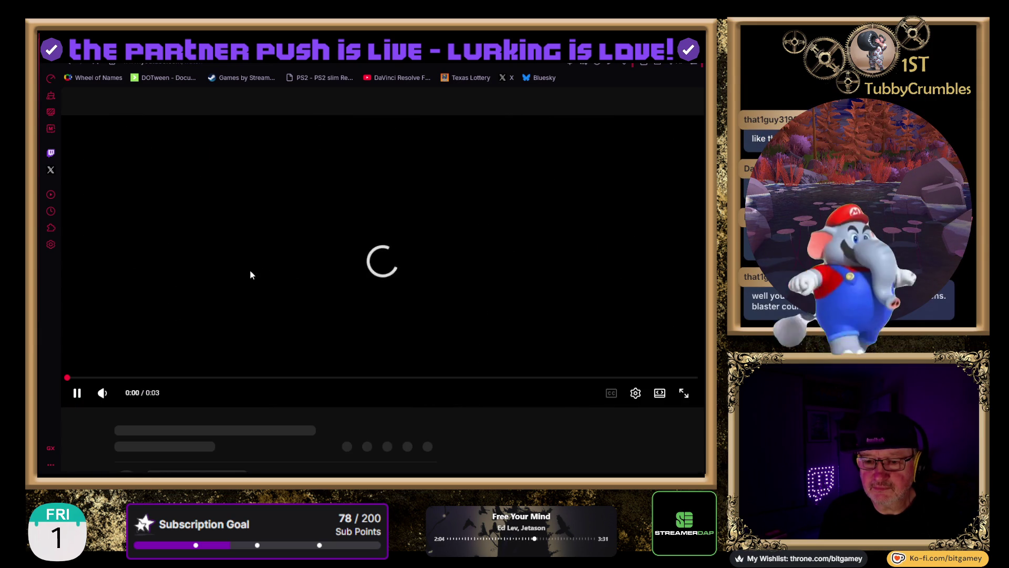
{"action": "left_click", "coordinate": [70, 63]}
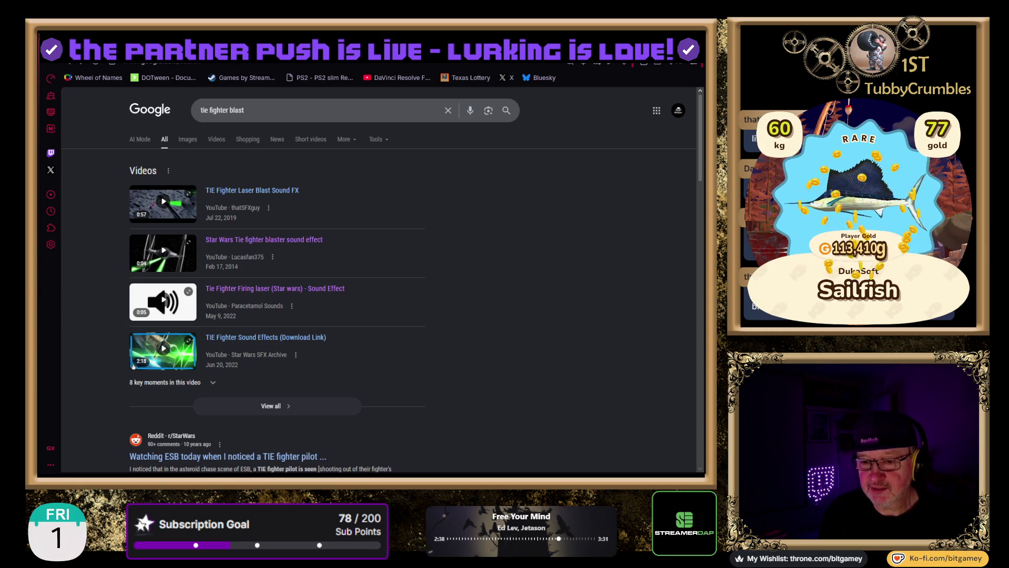
{"action": "left_click", "coordinate": [241, 185]}
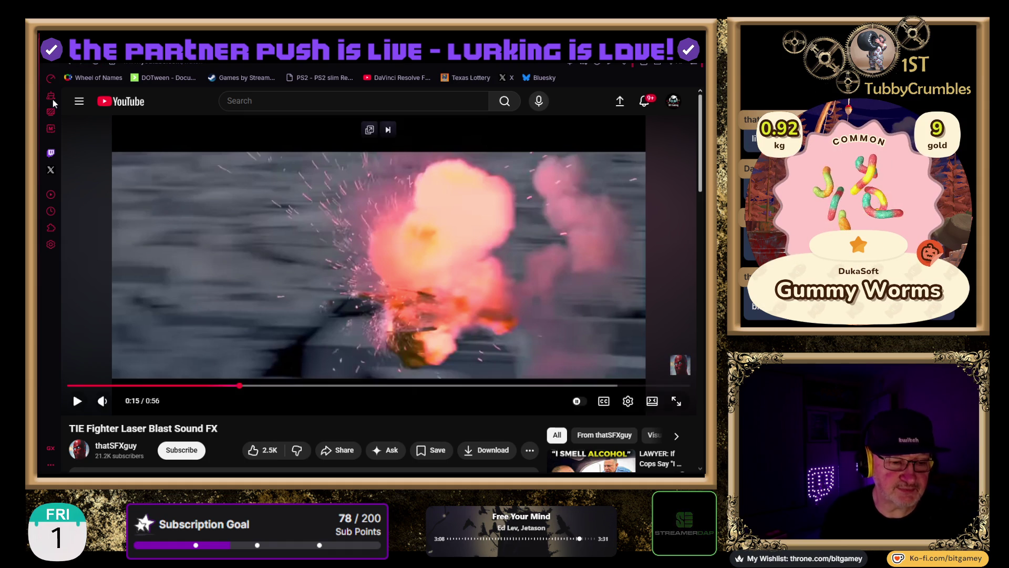
{"action": "left_click", "coordinate": [69, 65]}
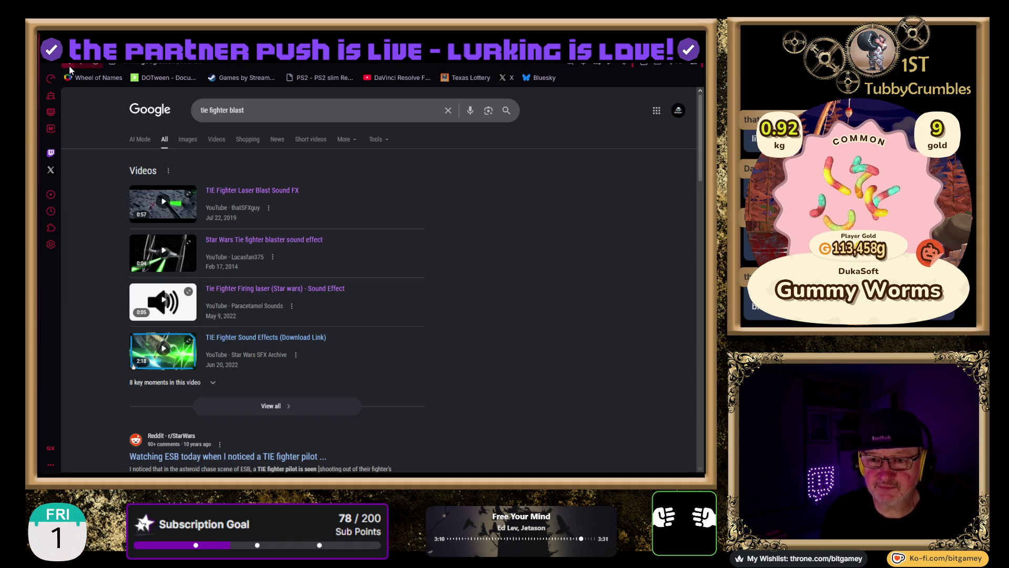
- Search 'tie fighter screech' and play the TIE Fighter Sounds video, pausing it at 0:07
{"action": "double_click", "coordinate": [238, 110]}
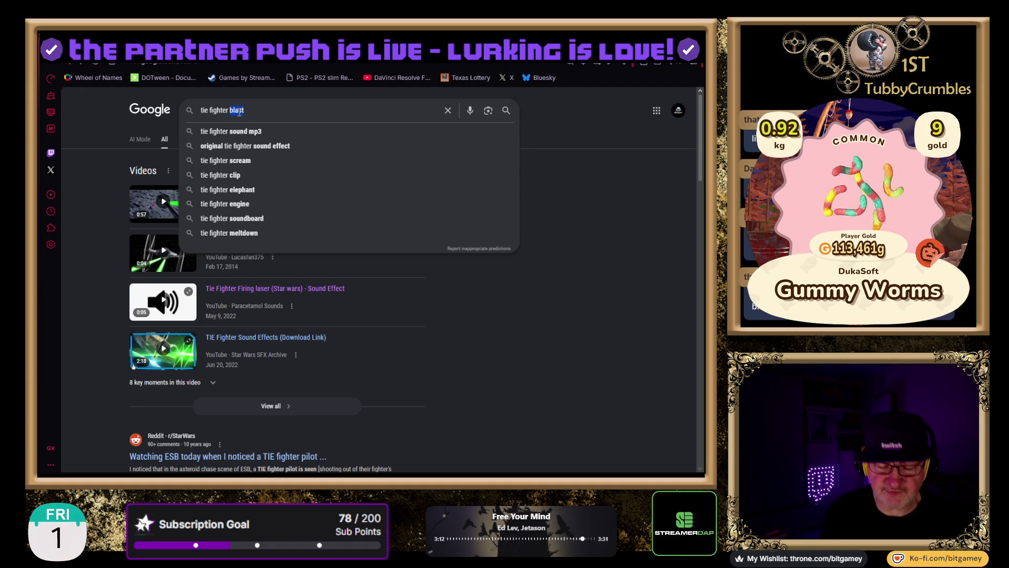
{"action": "type", "text": "sdcreech"}
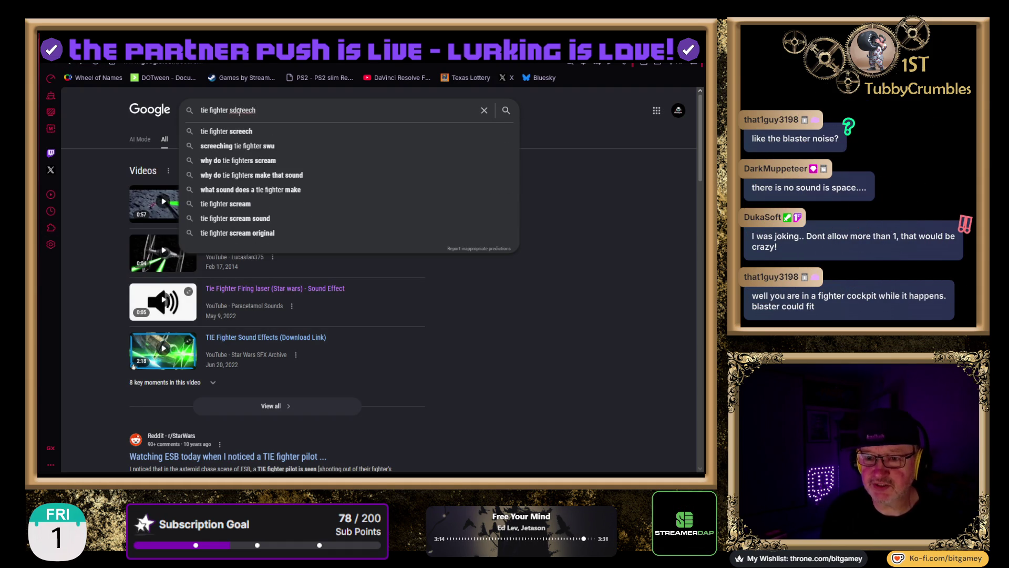
{"action": "key", "text": "Down"}
{"action": "key", "text": "Return"}
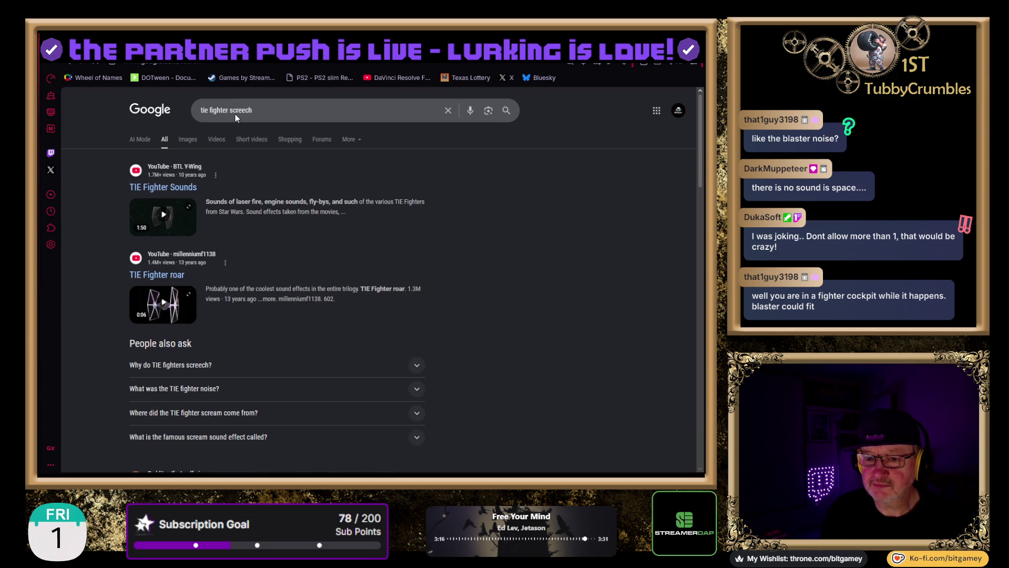
{"action": "left_click", "coordinate": [197, 218]}
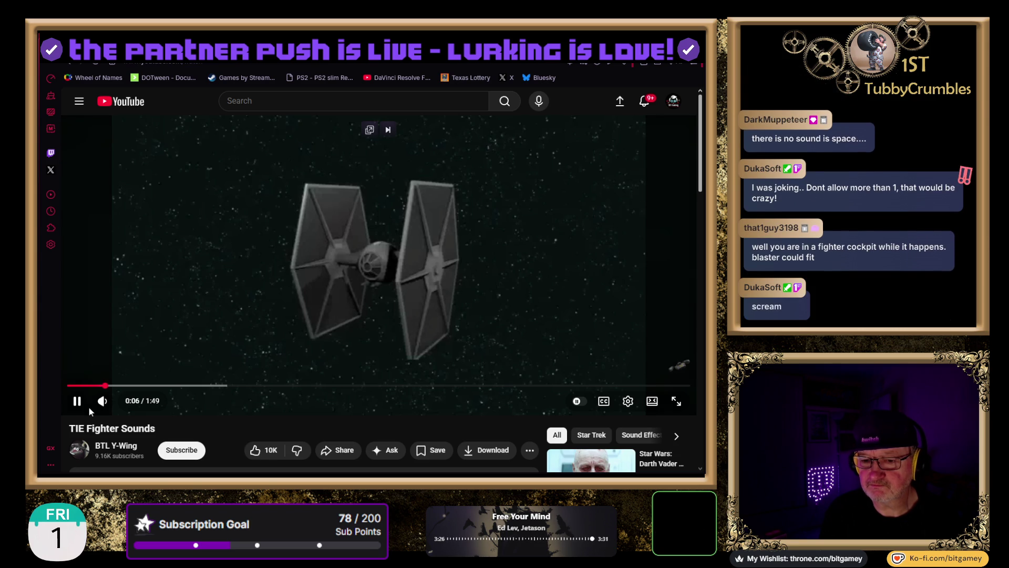
{"action": "left_click", "coordinate": [77, 405]}
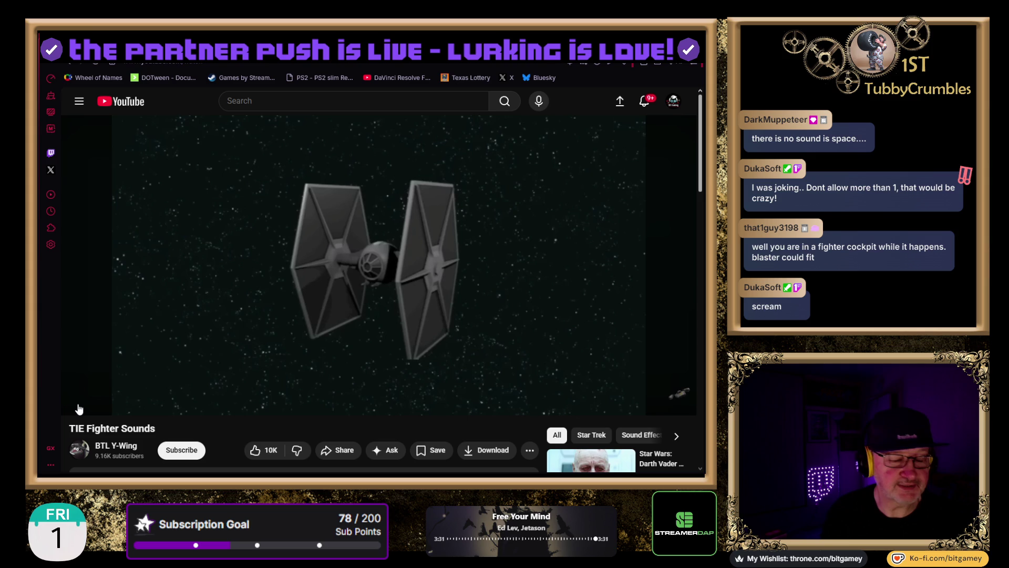
- Resume the TIE Fighter Sounds clip to hear it through, then move to the FMod notes tab
{"action": "left_click", "coordinate": [79, 408]}
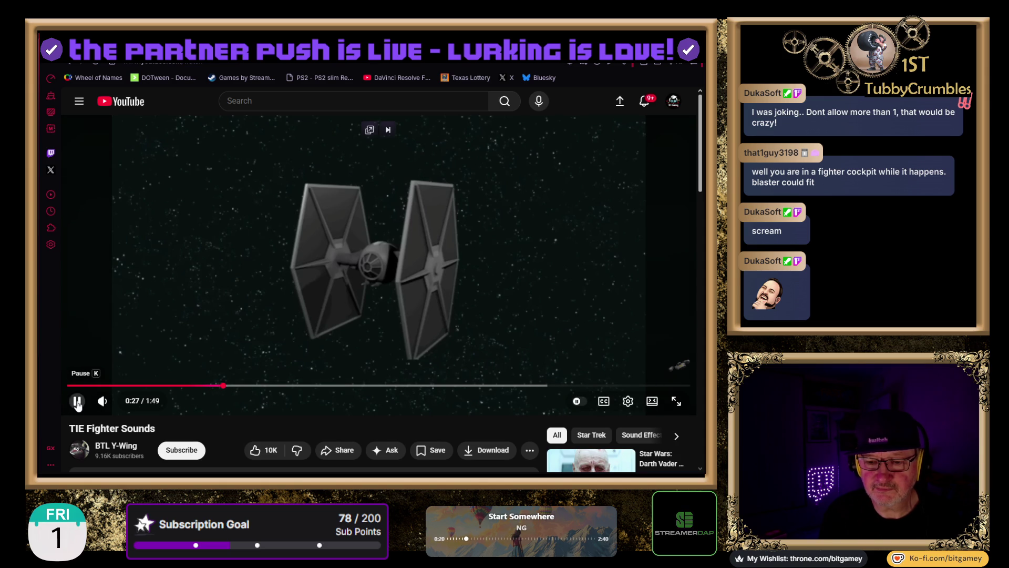
{"action": "left_click", "coordinate": [77, 402]}
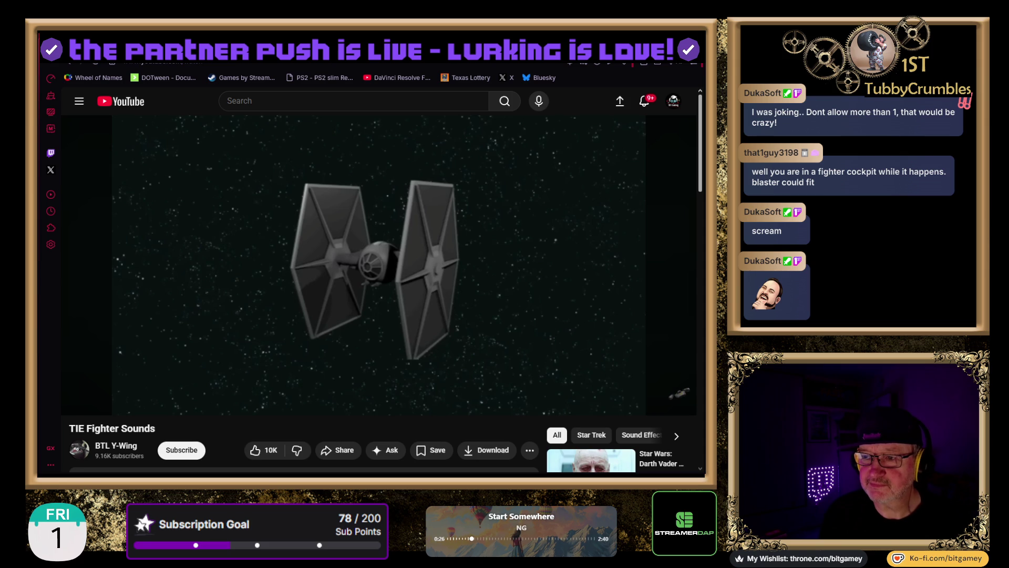
{"action": "key", "text": "ctrl+Tab"}
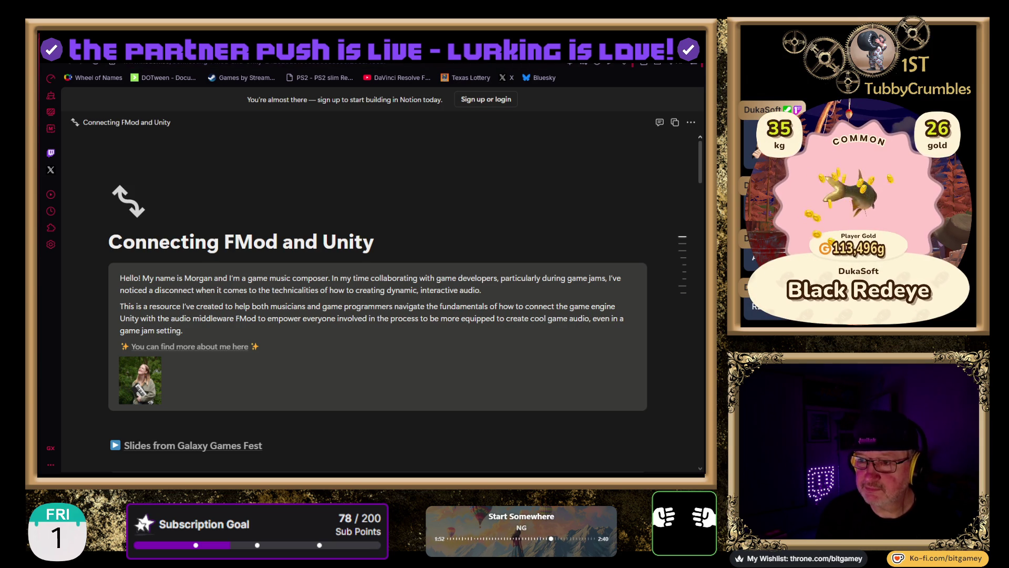
- Open a new tab to the 'star wars emote' results and select 'emote' in the query
{"action": "key", "text": "ctrl+t"}
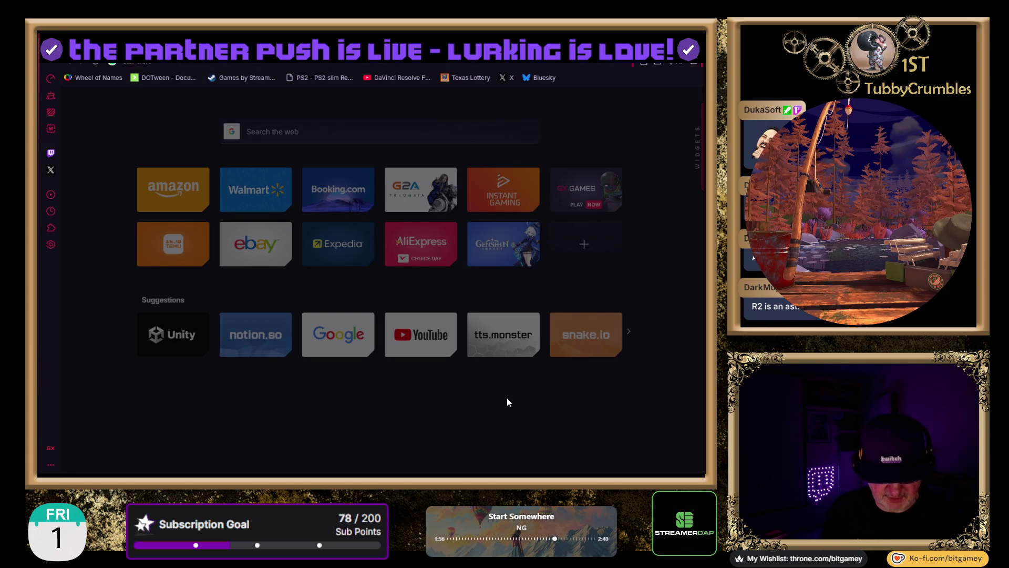
{"action": "key", "text": "Return"}
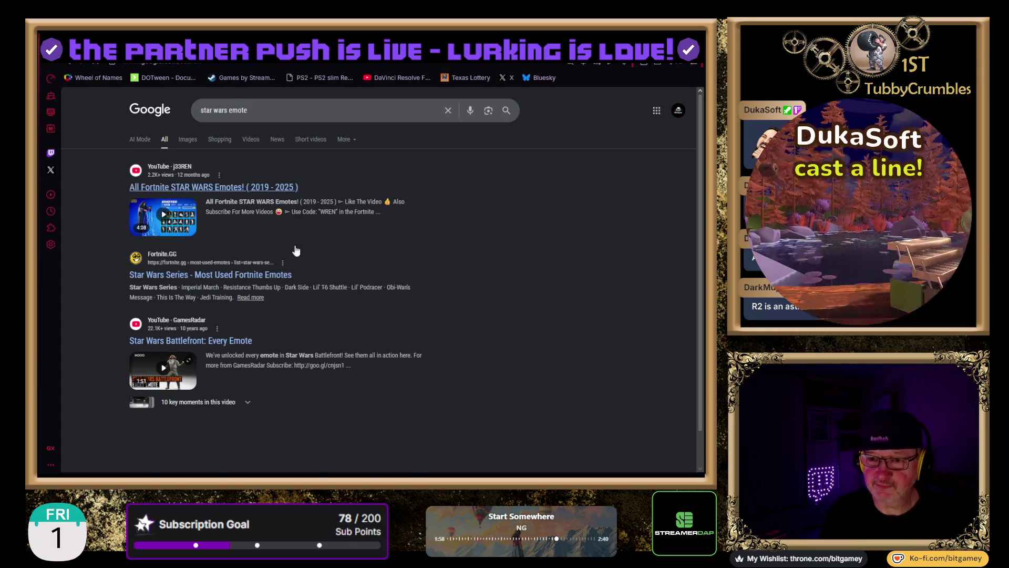
{"action": "double_click", "coordinate": [242, 110]}
- Search 'star wars icon', filter to Images, and scroll through the Stormtrooper, Vader and BB-8 icons
{"action": "type", "text": "icon"}
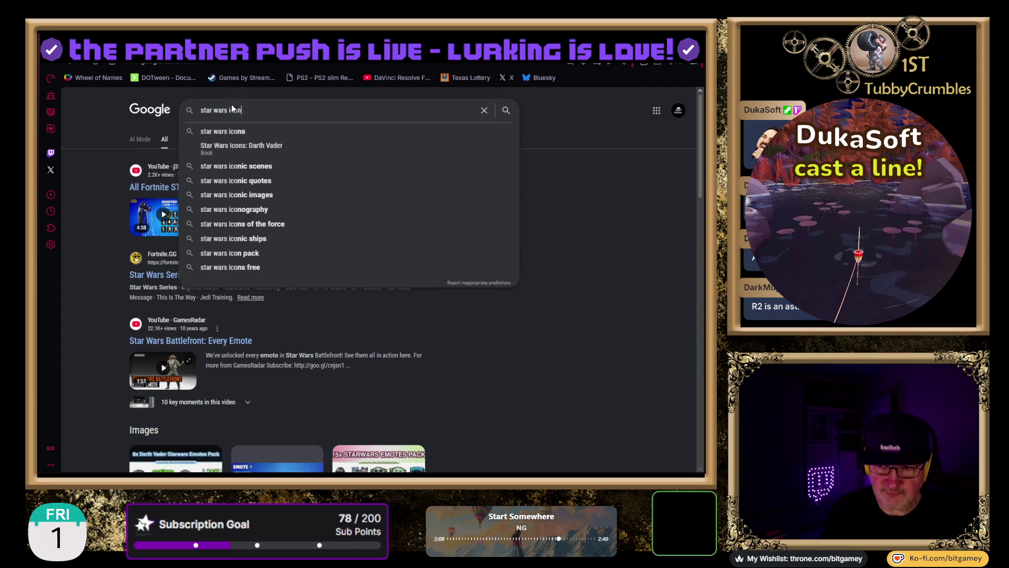
{"action": "key", "text": "Return"}
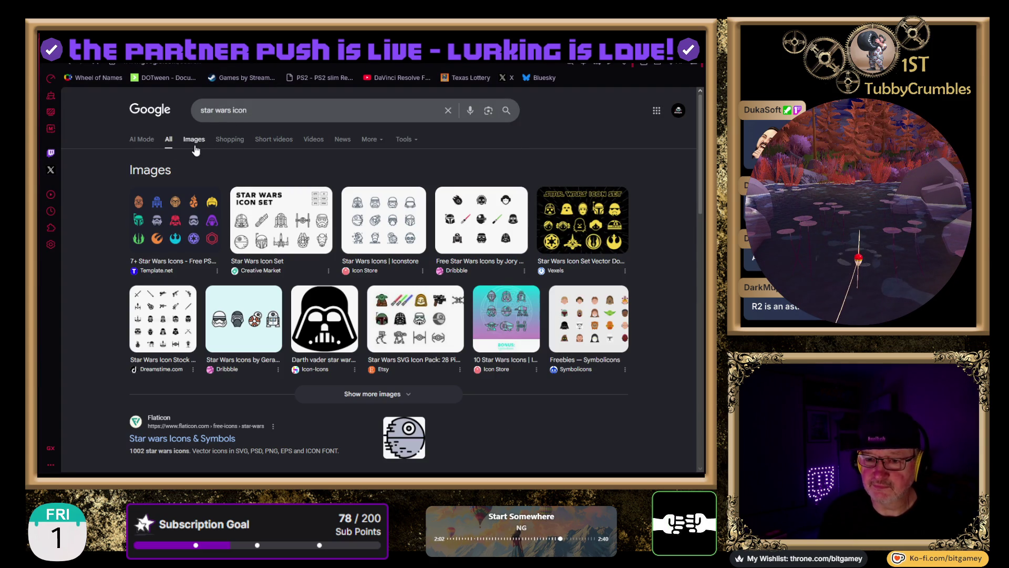
{"action": "left_click", "coordinate": [195, 139]}
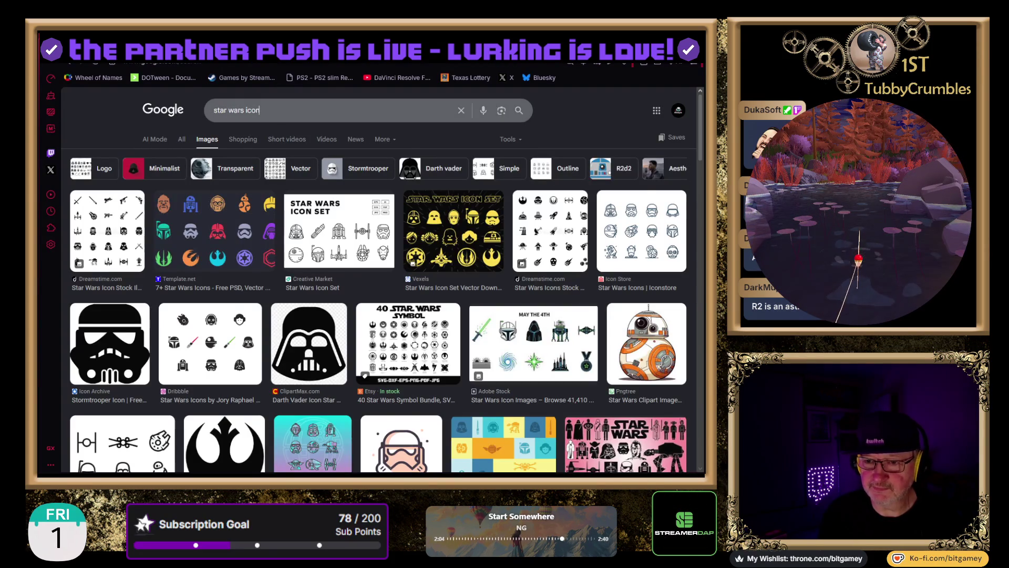
{"action": "left_click", "coordinate": [293, 112]}
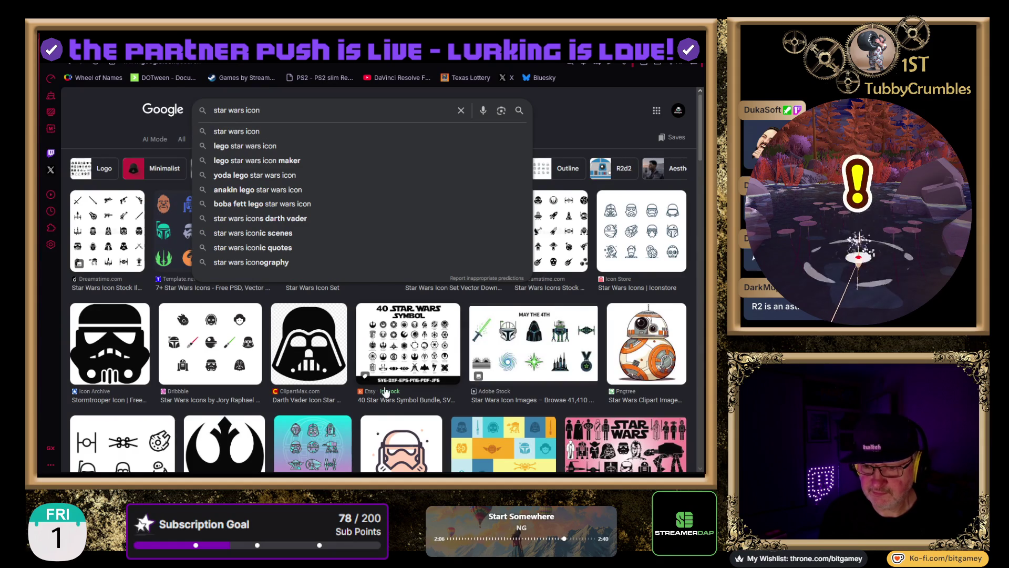
{"action": "scroll", "coordinate": [388, 348], "scroll_direction": "down", "scroll_amount": 2}
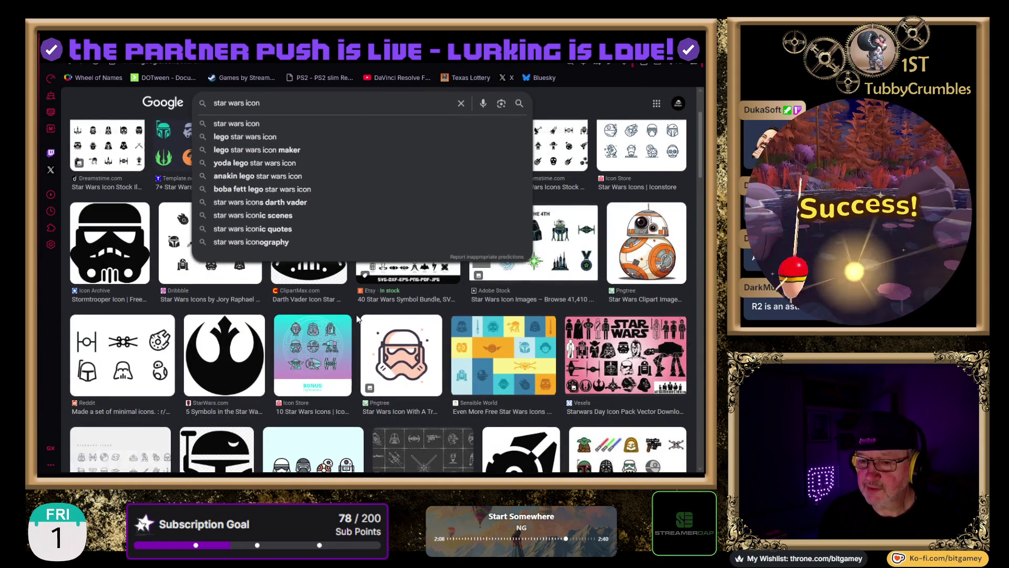
{"action": "scroll", "coordinate": [352, 333], "scroll_direction": "down", "scroll_amount": 1}
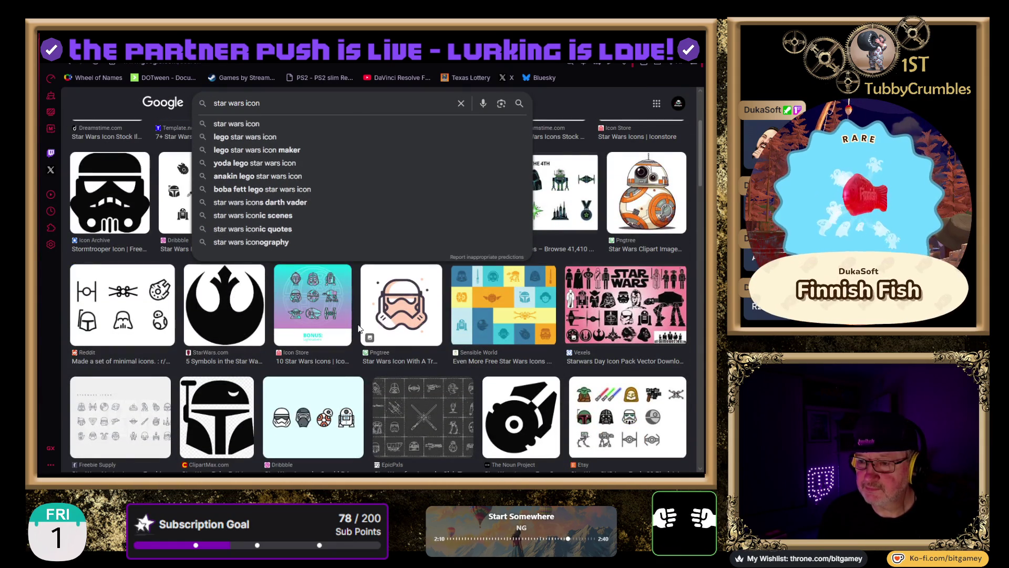
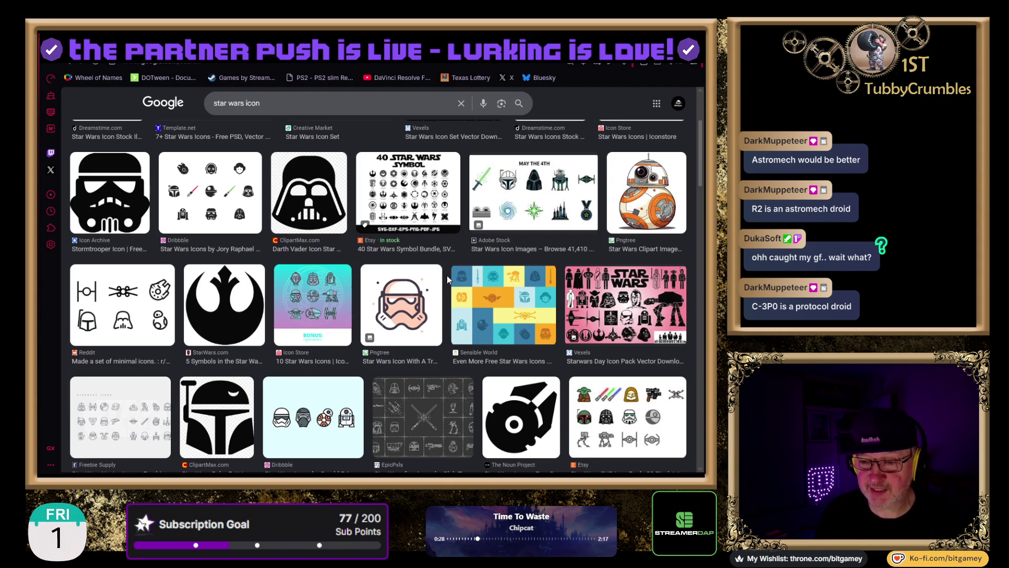
- Scroll through the star wars icon image results and back to the top
{"action": "scroll", "coordinate": [446, 279], "scroll_direction": "down", "scroll_amount": 3}
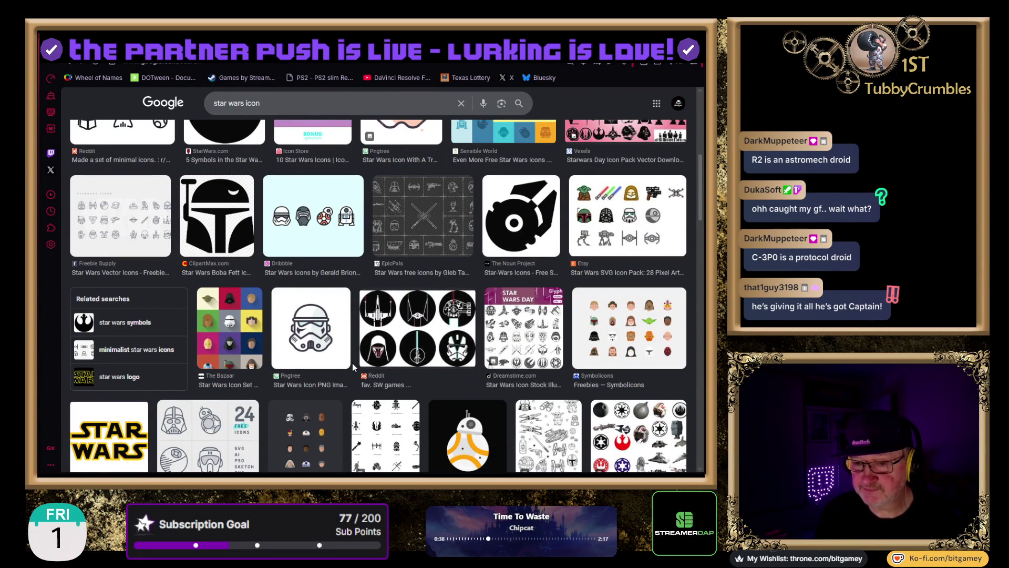
{"action": "scroll", "coordinate": [352, 363], "scroll_direction": "down", "scroll_amount": 3}
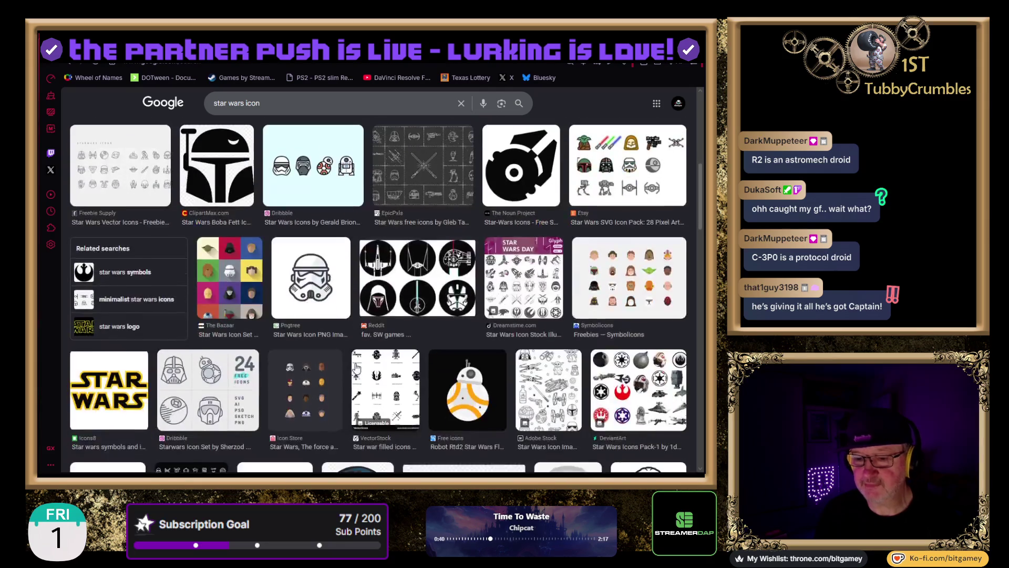
{"action": "scroll", "coordinate": [356, 368], "scroll_direction": "down", "scroll_amount": 4}
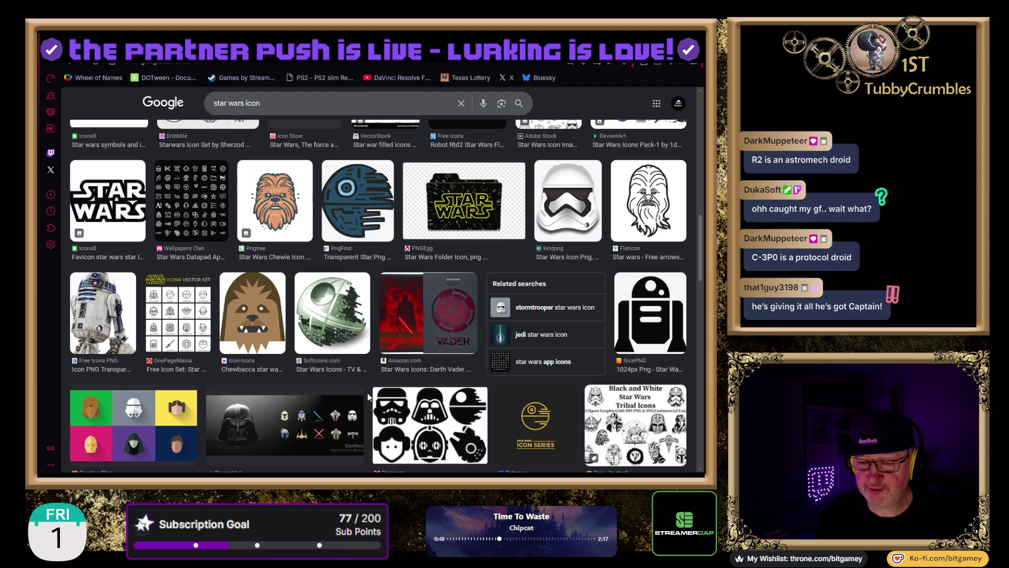
{"action": "scroll", "coordinate": [369, 398], "scroll_direction": "down", "scroll_amount": 3}
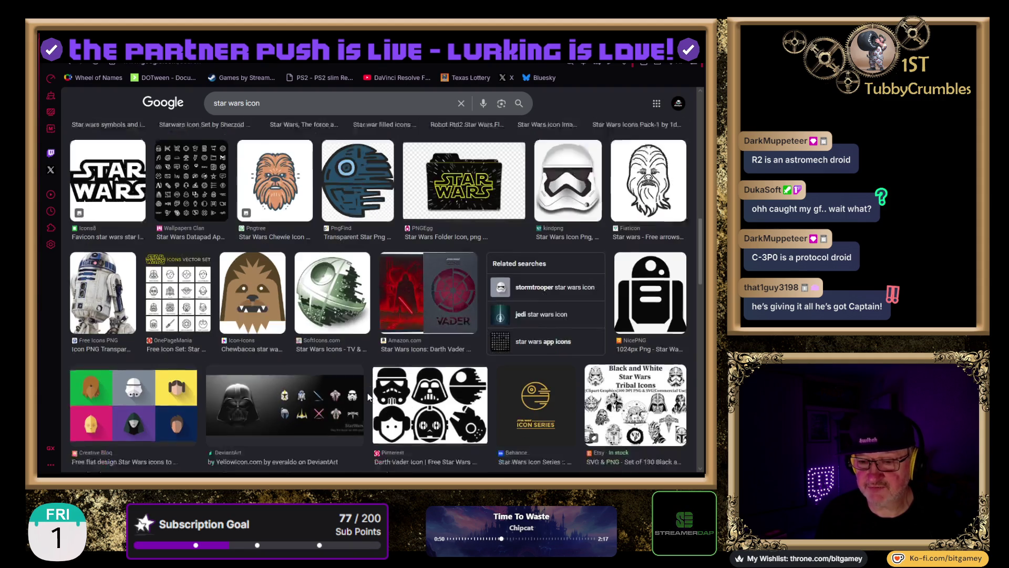
{"action": "scroll", "coordinate": [371, 398], "scroll_direction": "down", "scroll_amount": 2}
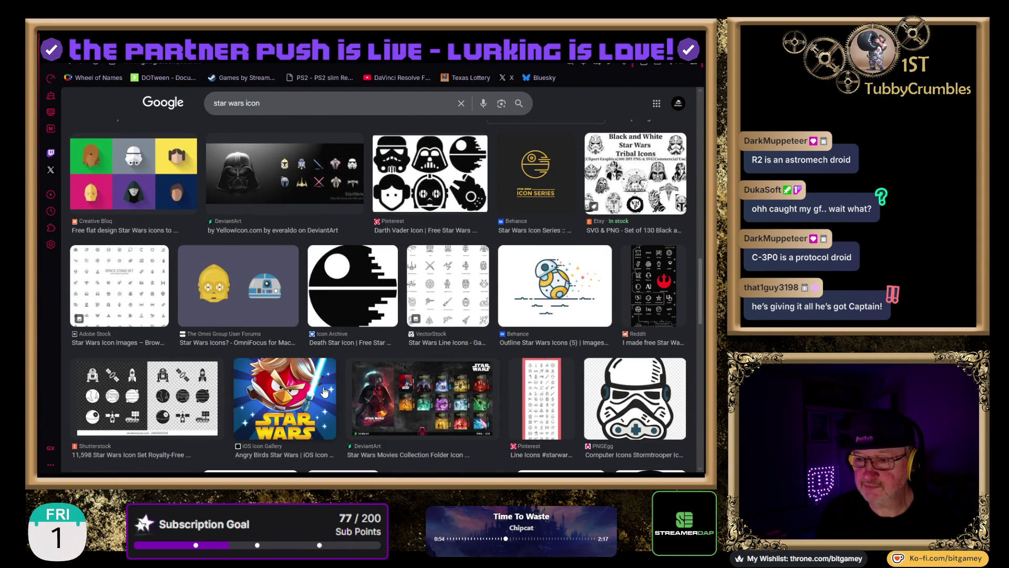
{"action": "scroll", "coordinate": [325, 392], "scroll_direction": "down", "scroll_amount": 3}
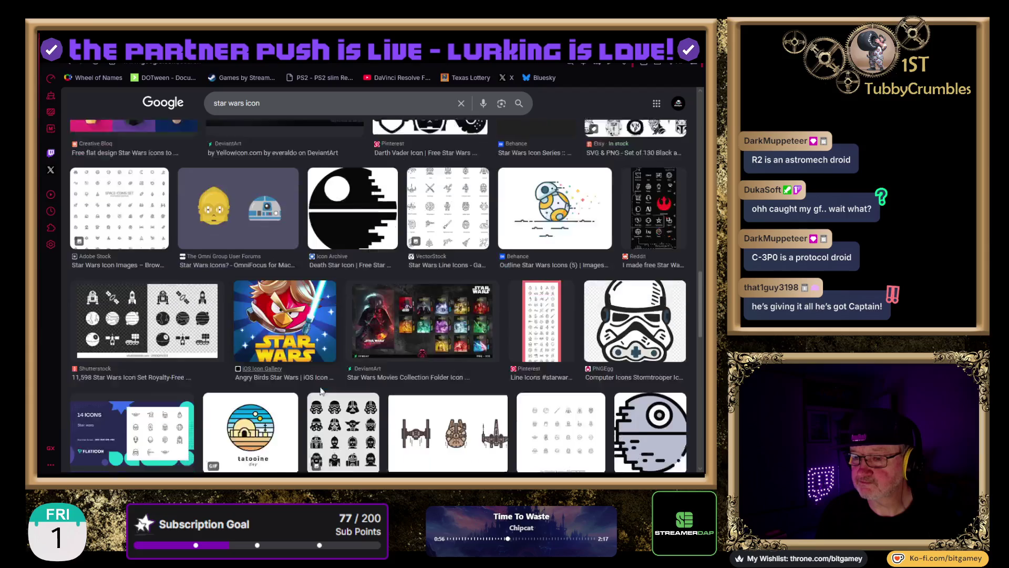
{"action": "scroll", "coordinate": [324, 391], "scroll_direction": "down", "scroll_amount": 1}
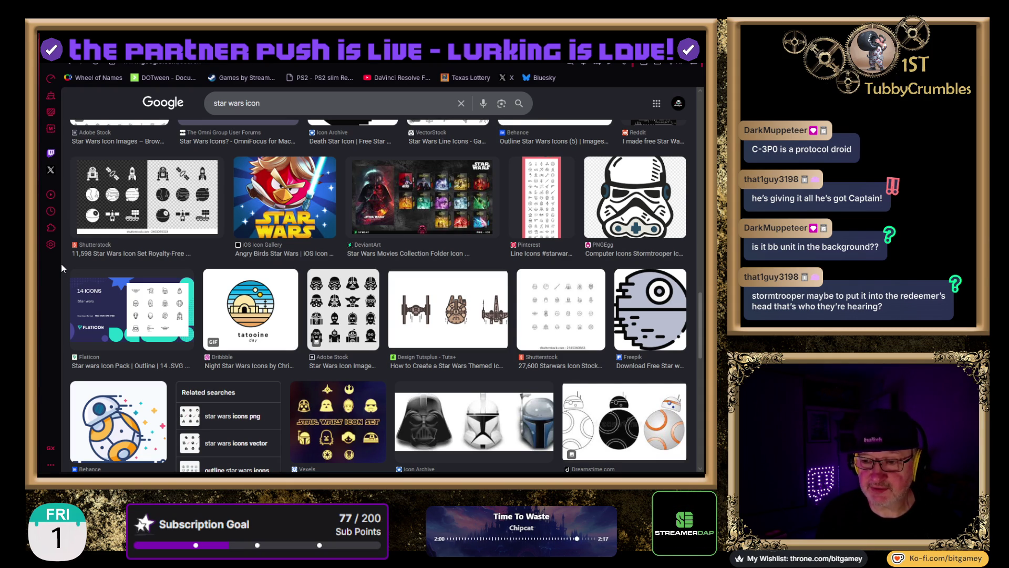
{"action": "scroll", "coordinate": [61, 263], "scroll_direction": "up", "scroll_amount": 1}
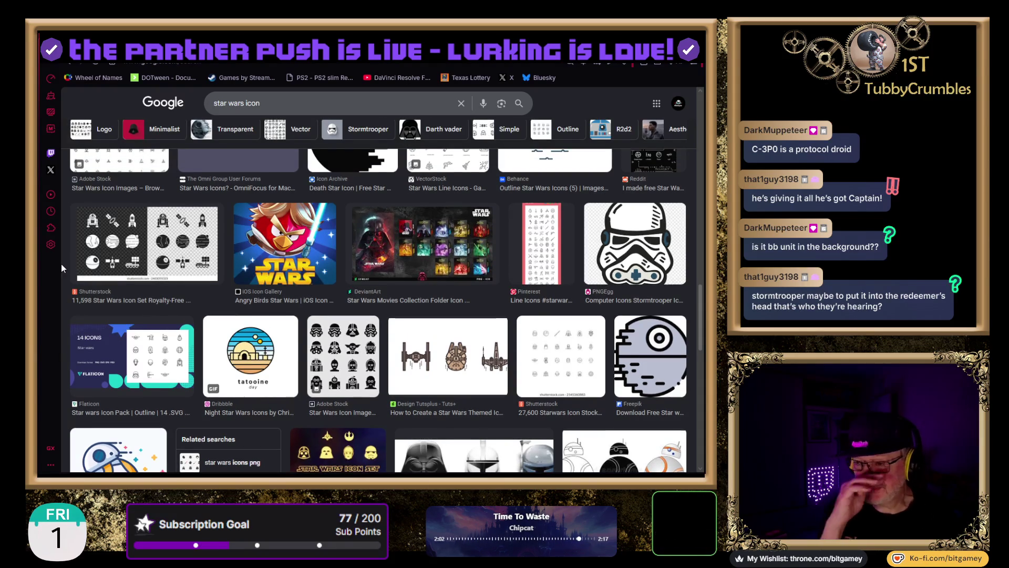
{"action": "scroll", "coordinate": [61, 264], "scroll_direction": "up", "scroll_amount": 5}
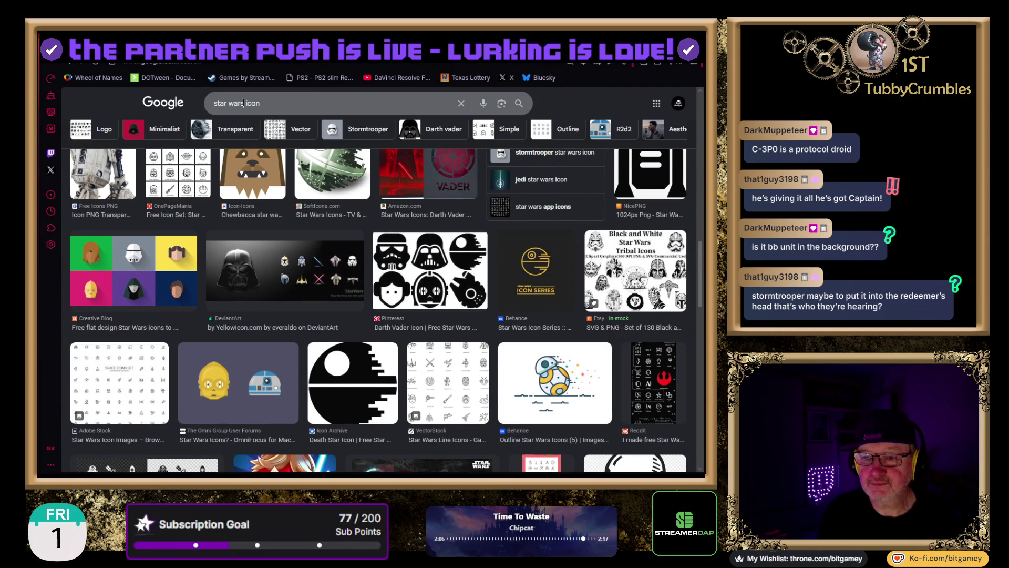
- Replace 'star wars' with 'stormtrooper' and search 'stormtrooper icon', fixing the missing space
{"action": "left_click_drag", "start_coordinate": [244, 103], "coordinate": [110, 100]}
{"action": "type", "text": "stormtrooper"}
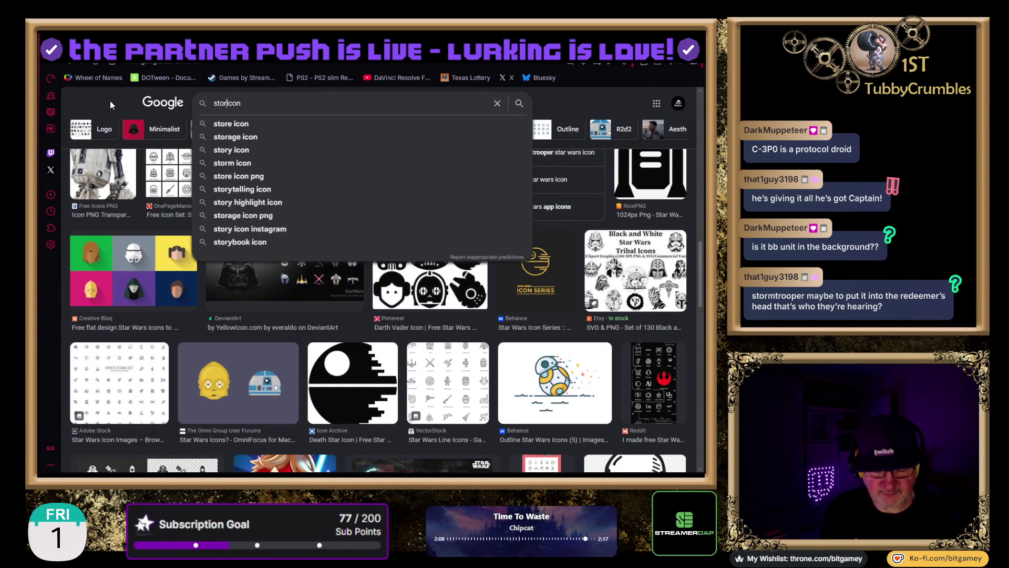
{"action": "key", "text": "Return"}
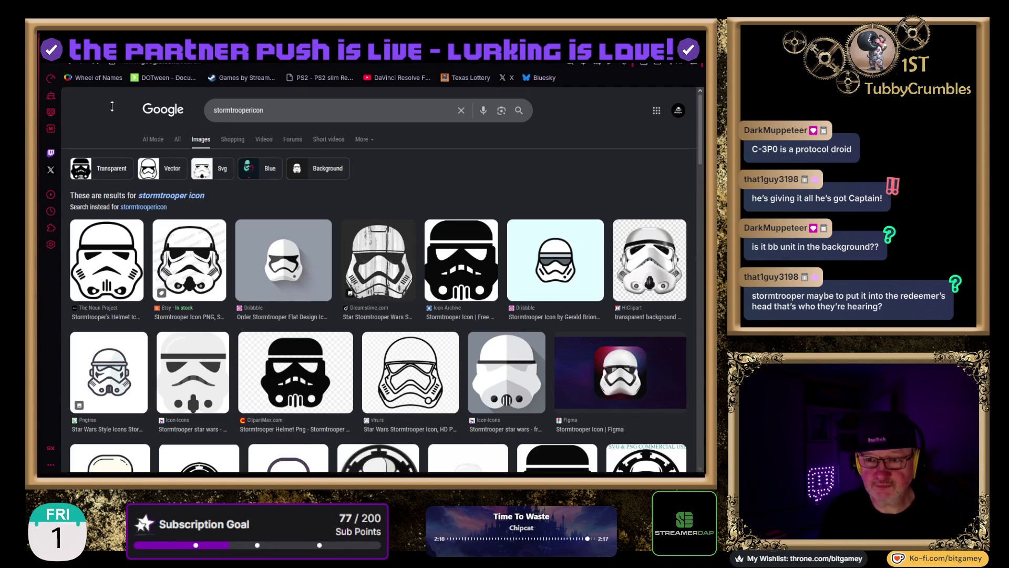
{"action": "left_click", "coordinate": [258, 120]}
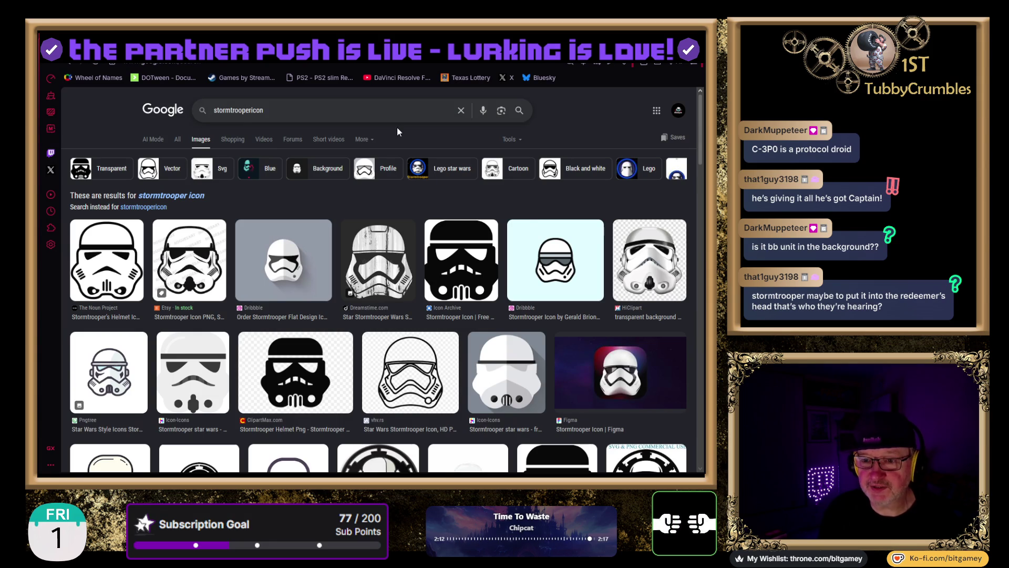
{"action": "key", "text": "Return"}
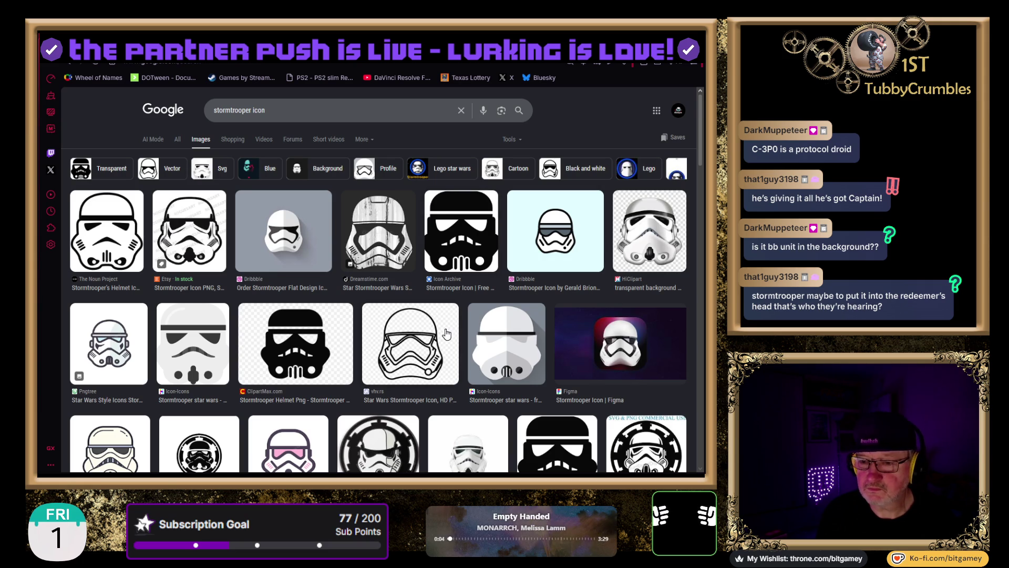
{"action": "scroll", "coordinate": [550, 399], "scroll_direction": "down", "scroll_amount": 2}
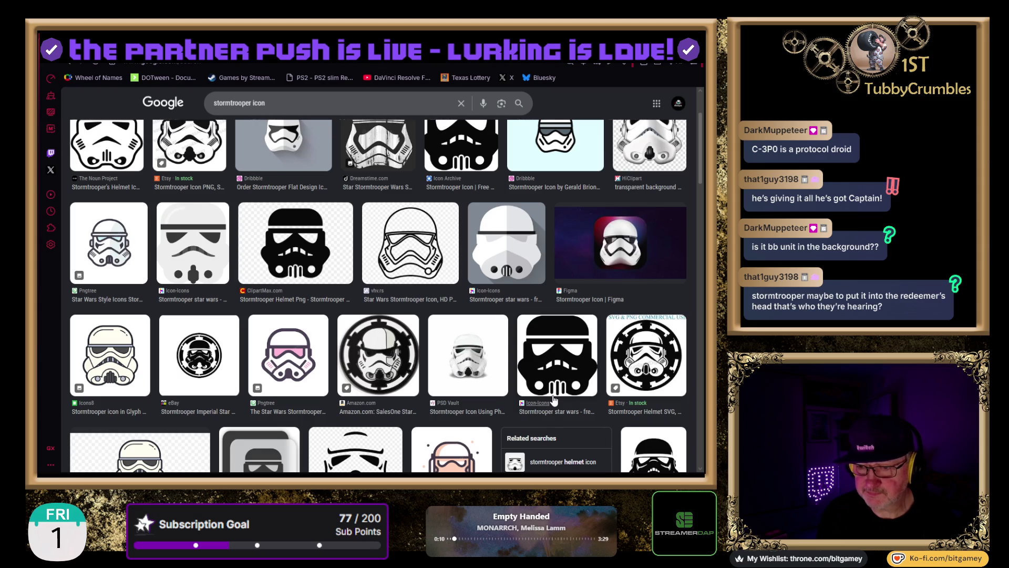
{"action": "scroll", "coordinate": [561, 427], "scroll_direction": "down", "scroll_amount": 2}
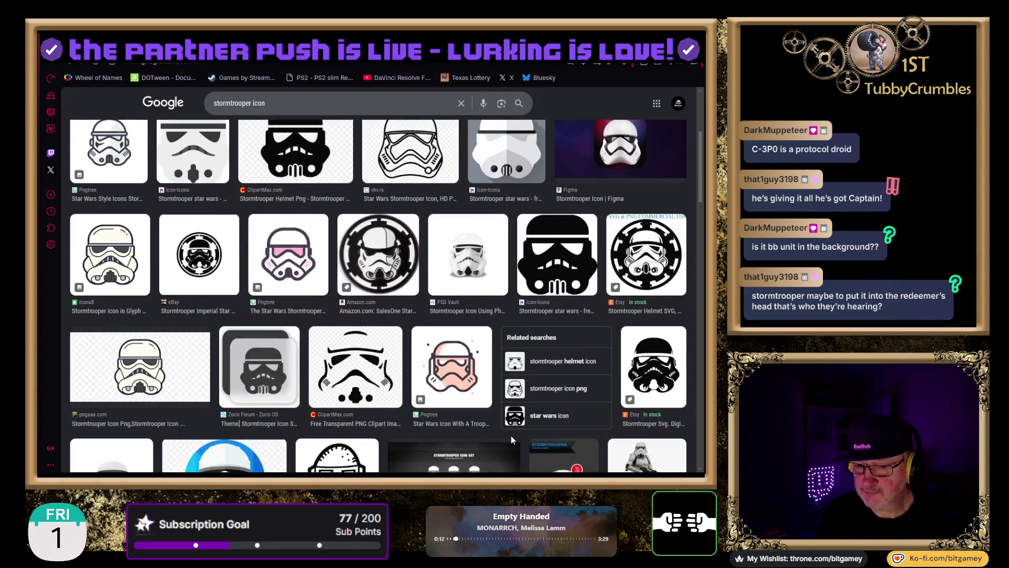
{"action": "scroll", "coordinate": [511, 439], "scroll_direction": "down", "scroll_amount": 2}
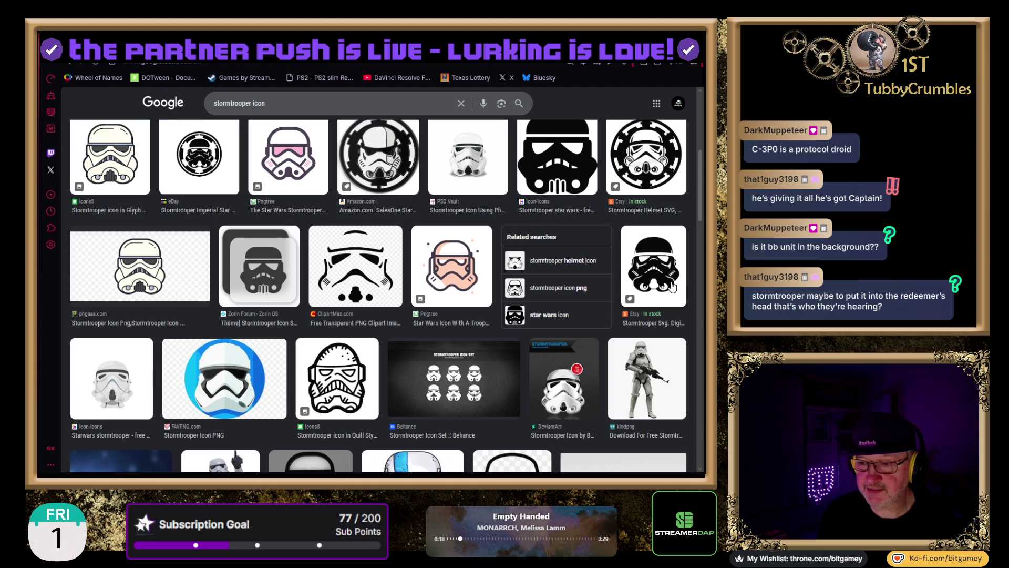
{"action": "scroll", "coordinate": [349, 364], "scroll_direction": "down", "scroll_amount": 1}
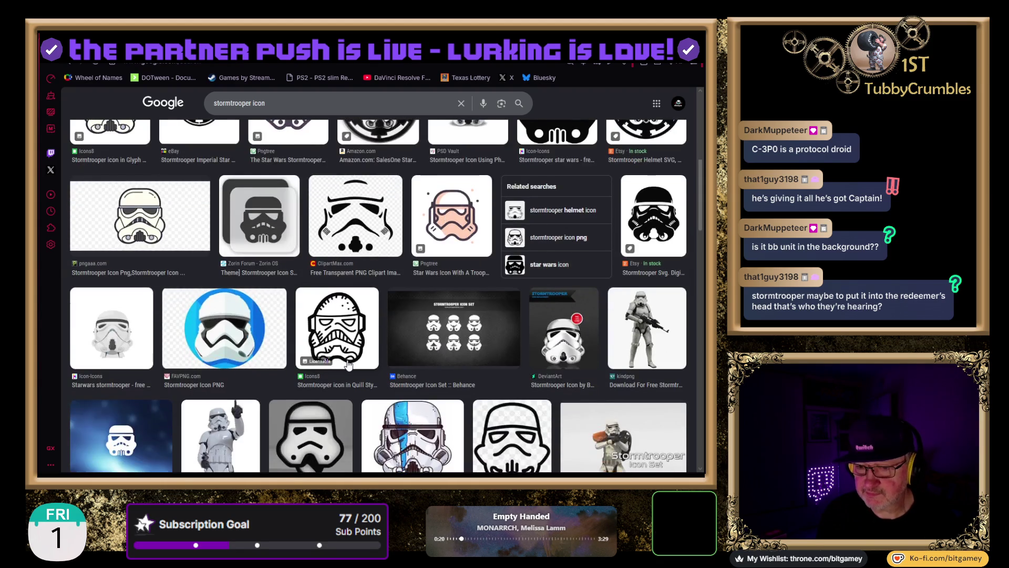
{"action": "scroll", "coordinate": [325, 392], "scroll_direction": "down", "scroll_amount": 1}
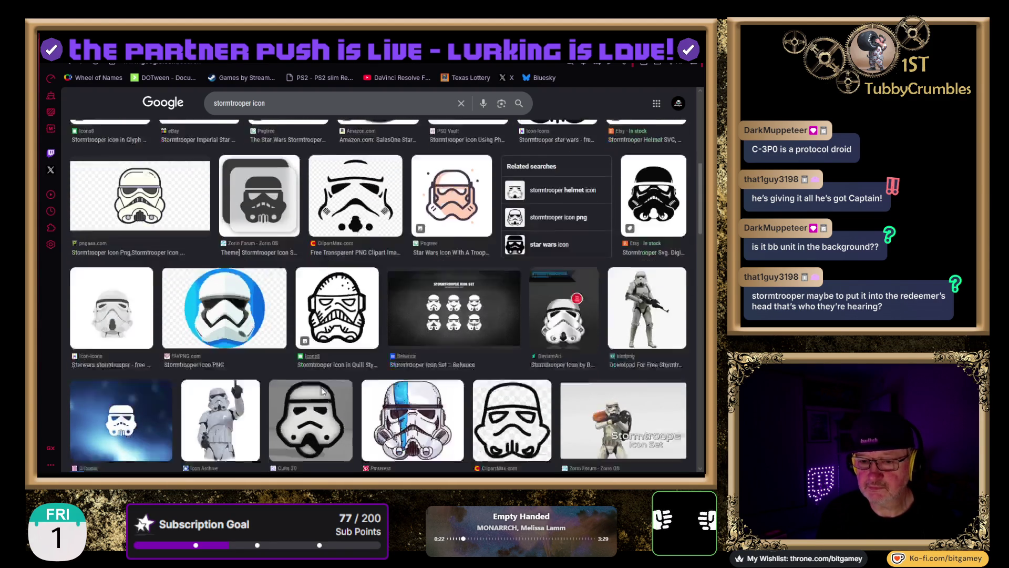
{"action": "scroll", "coordinate": [324, 388], "scroll_direction": "down", "scroll_amount": 4}
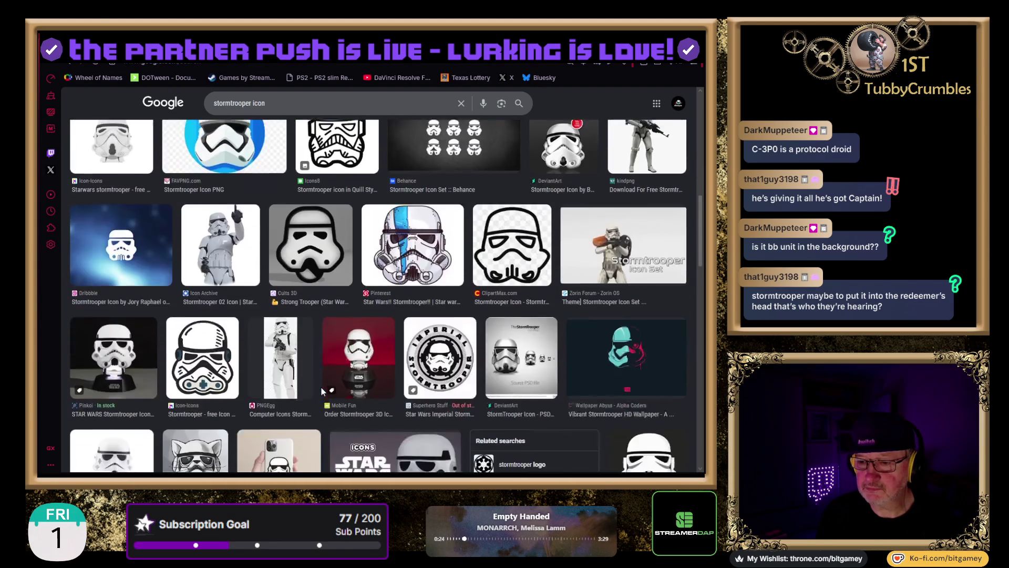
{"action": "scroll", "coordinate": [322, 380], "scroll_direction": "down", "scroll_amount": 4}
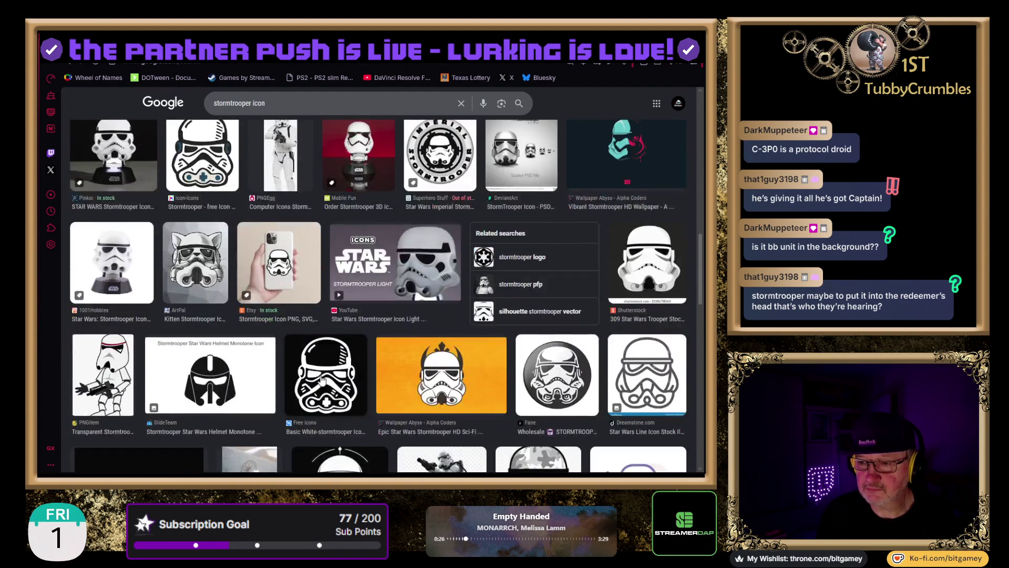
{"action": "scroll", "coordinate": [323, 380], "scroll_direction": "down", "scroll_amount": 1}
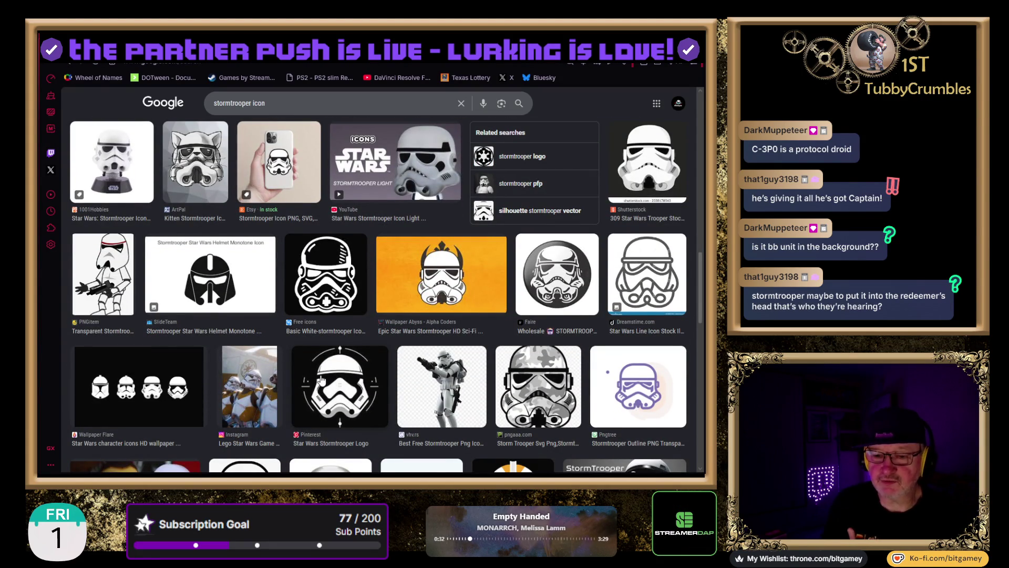
{"action": "scroll", "coordinate": [322, 380], "scroll_direction": "down", "scroll_amount": 3}
{"action": "scroll", "coordinate": [322, 380], "scroll_direction": "down", "scroll_amount": 1}
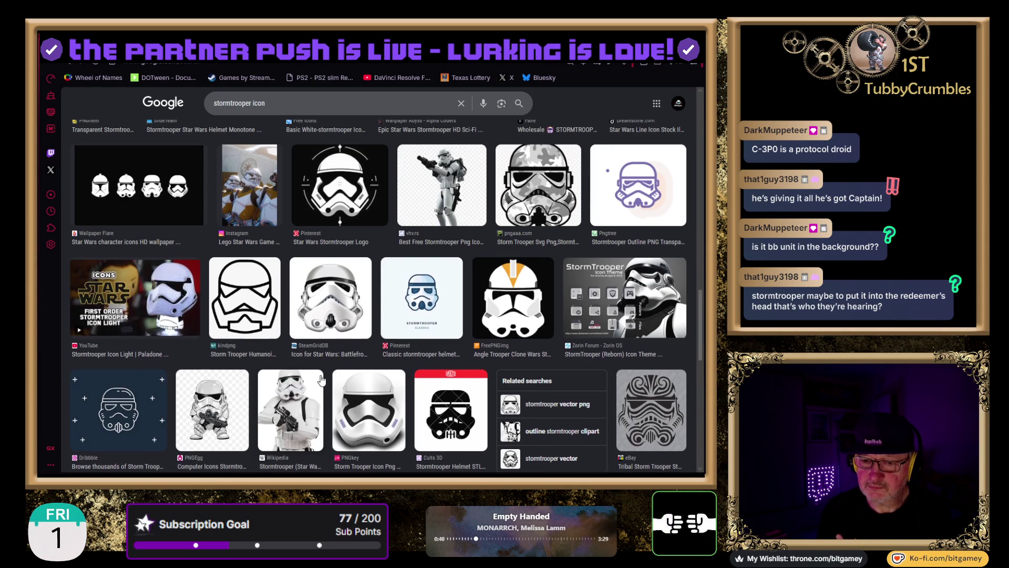
{"action": "scroll", "coordinate": [323, 380], "scroll_direction": "down", "scroll_amount": 2}
{"action": "scroll", "coordinate": [318, 380], "scroll_direction": "down", "scroll_amount": 4}
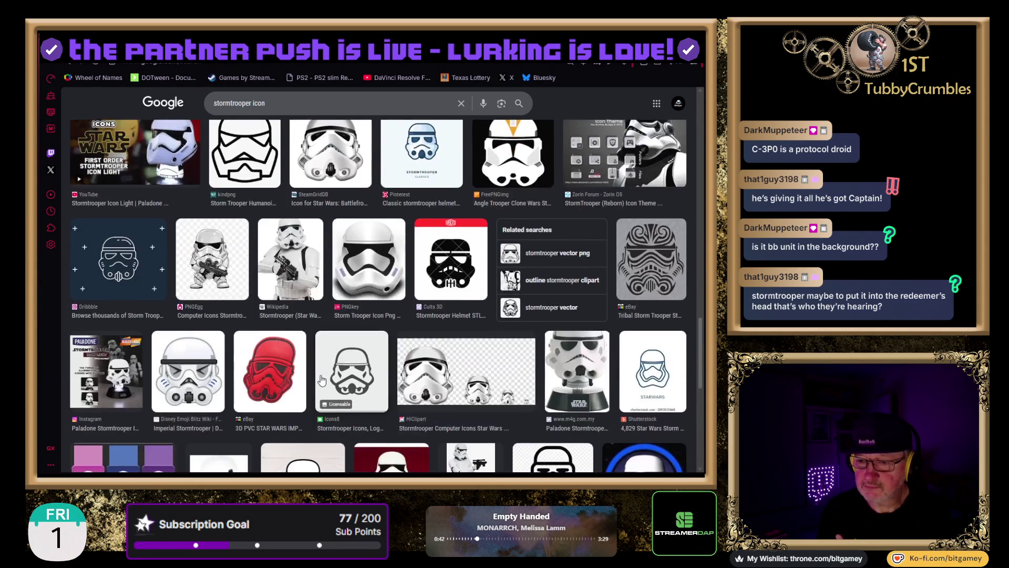
{"action": "scroll", "coordinate": [322, 379], "scroll_direction": "down", "scroll_amount": 1}
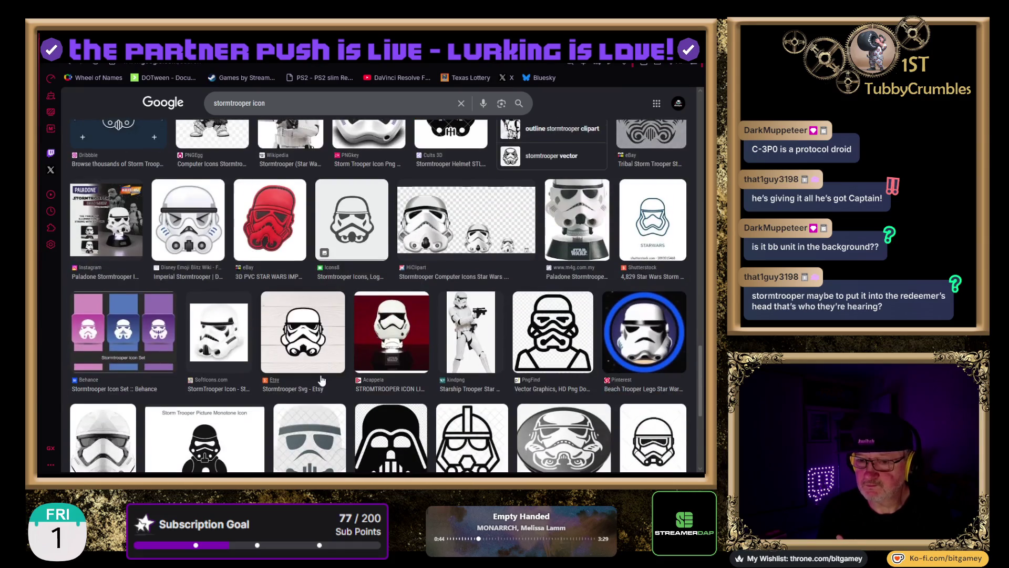
{"action": "scroll", "coordinate": [323, 380], "scroll_direction": "down", "scroll_amount": 1}
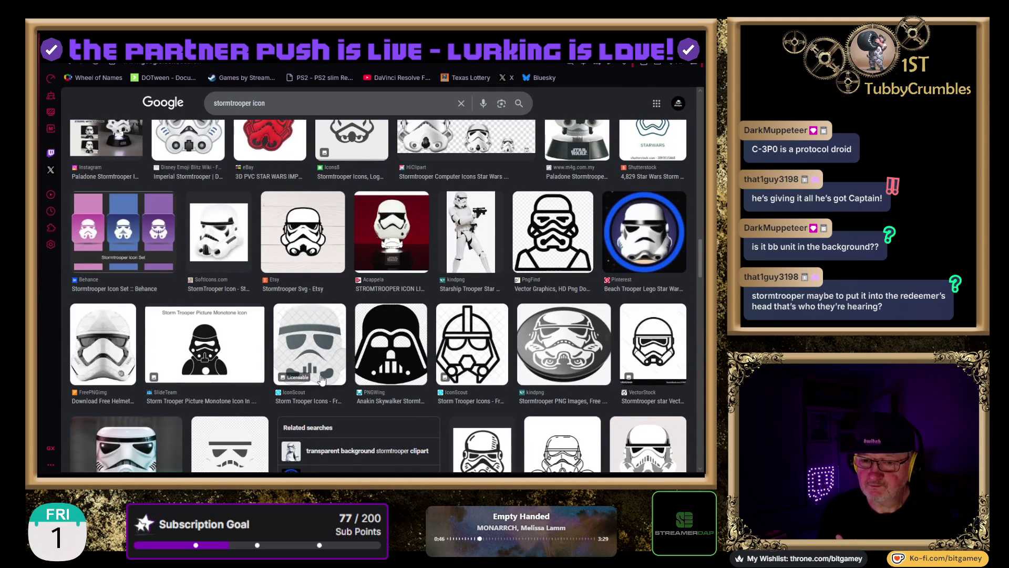
{"action": "scroll", "coordinate": [322, 379], "scroll_direction": "down", "scroll_amount": 1}
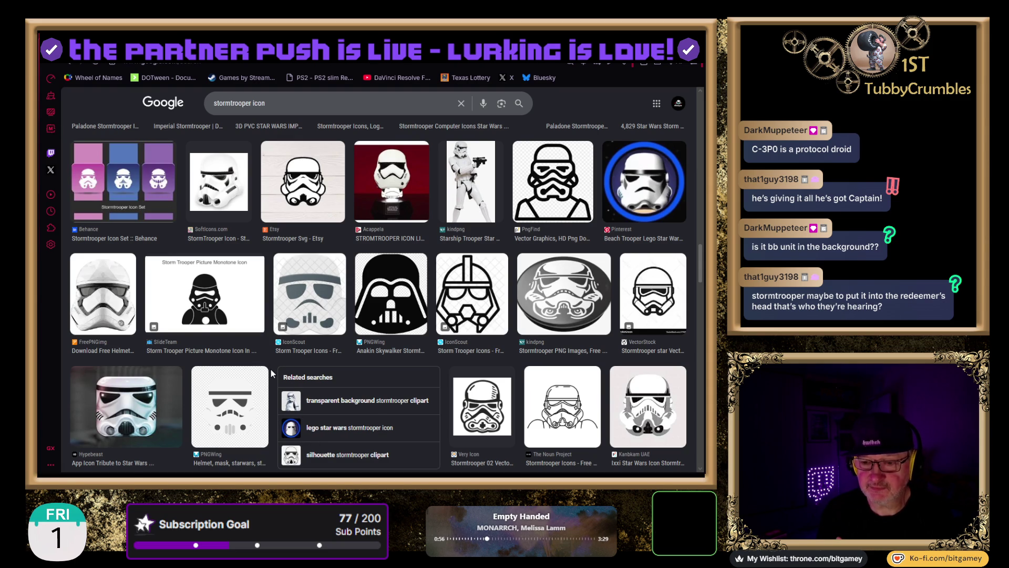
{"action": "scroll", "coordinate": [268, 366], "scroll_direction": "down", "scroll_amount": 1}
{"action": "scroll", "coordinate": [271, 374], "scroll_direction": "down", "scroll_amount": 1}
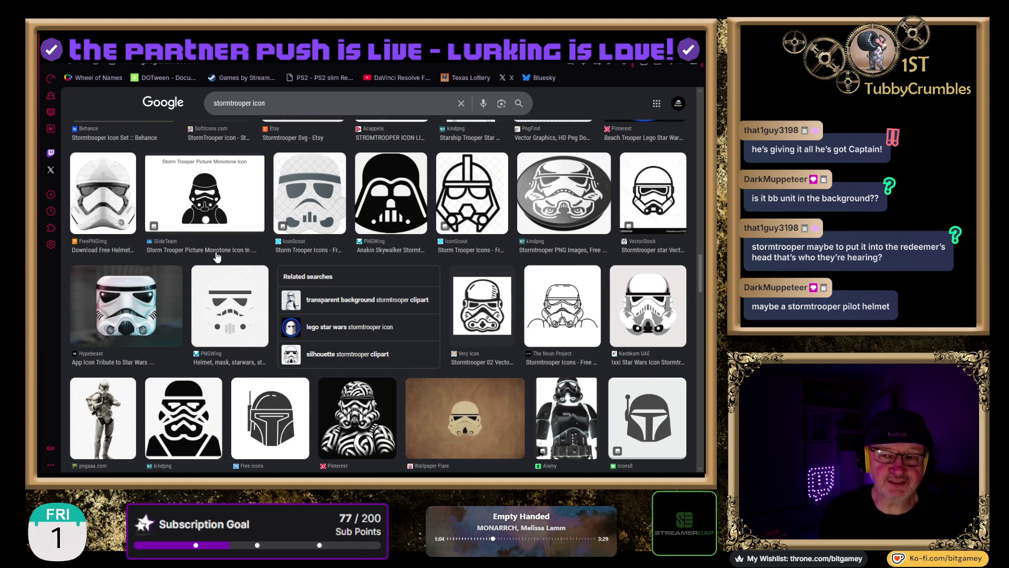
- Search Google Images for 'stormtrooper pilot helmet icon'
{"action": "left_click", "coordinate": [254, 104]}
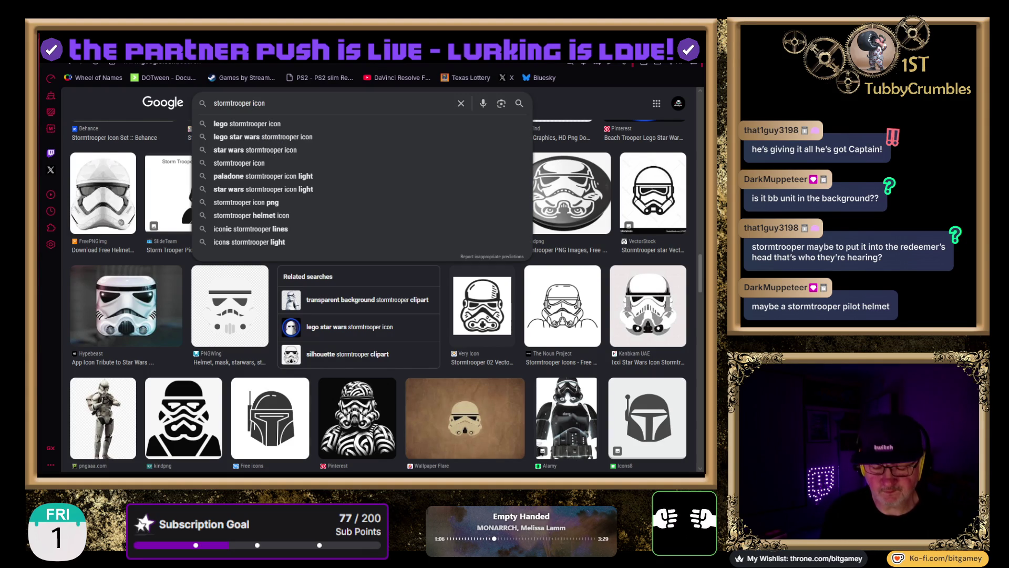
{"action": "type", "text": "pilot helmet"}
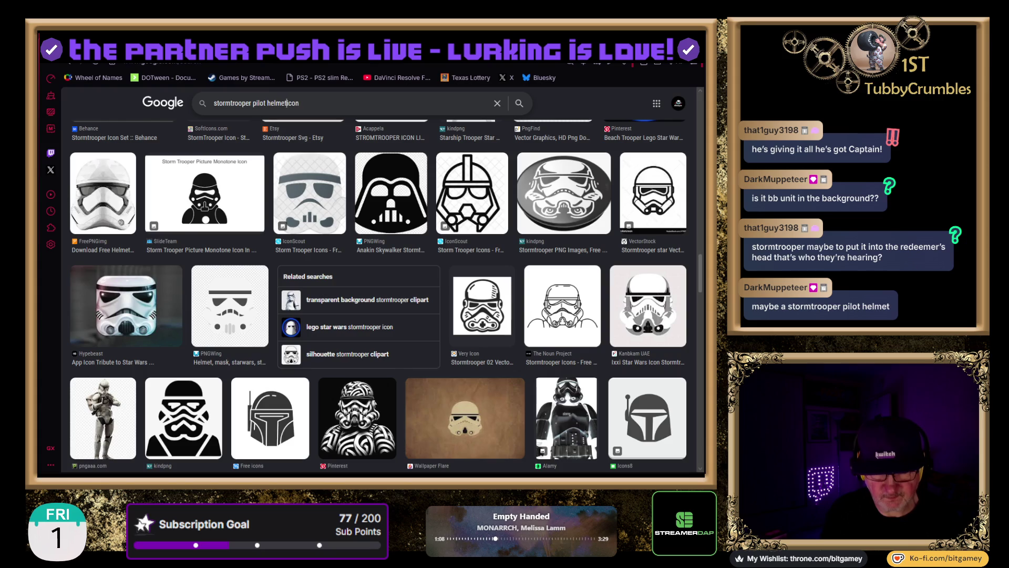
{"action": "key", "text": "Return"}
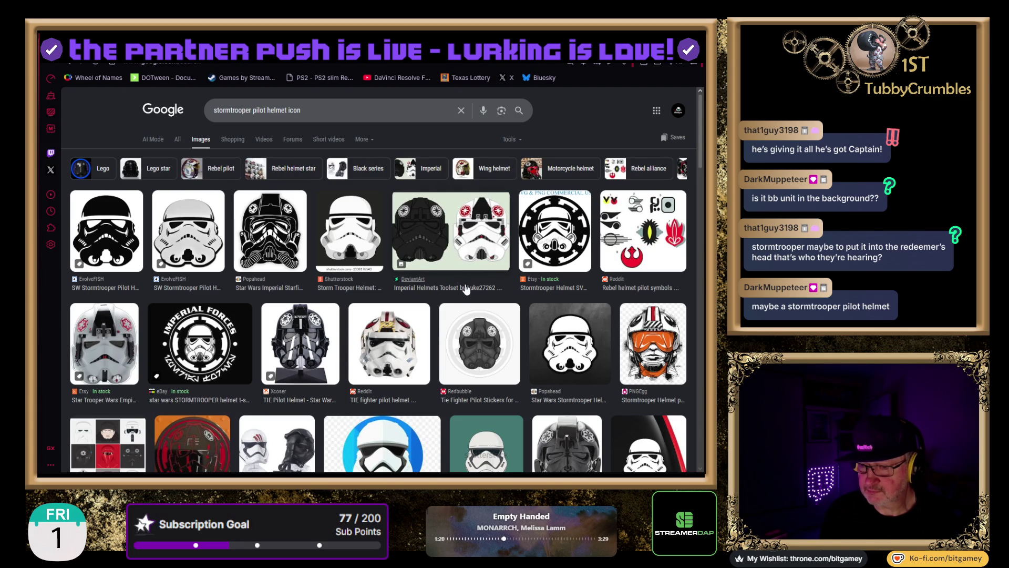
- Browse the TIE pilot helmet results, then go back to the 'stormtrooper icon' results
{"action": "scroll", "coordinate": [518, 327], "scroll_direction": "down", "scroll_amount": 3}
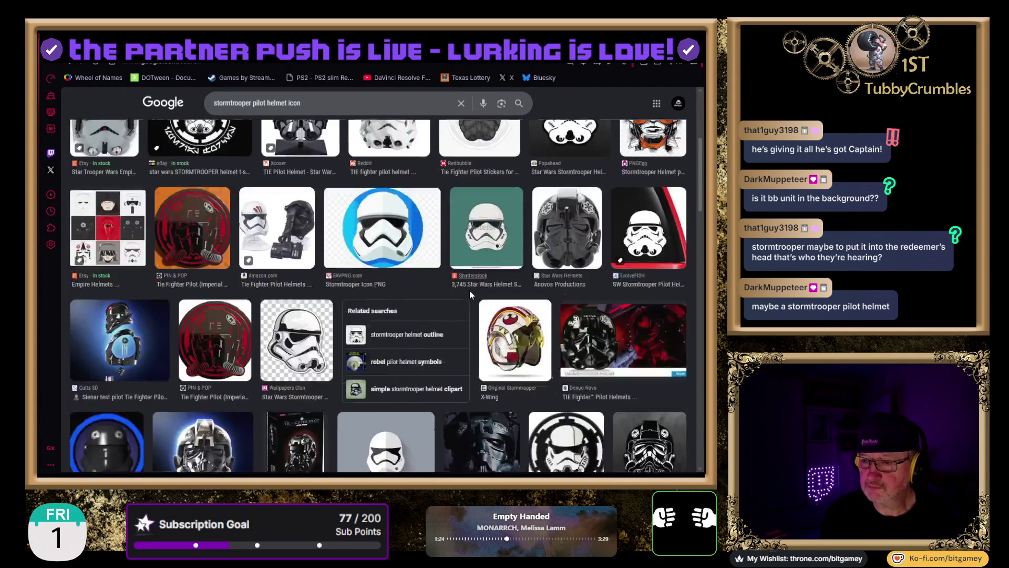
{"action": "scroll", "coordinate": [470, 294], "scroll_direction": "down", "scroll_amount": 2}
{"action": "scroll", "coordinate": [470, 294], "scroll_direction": "down", "scroll_amount": 4}
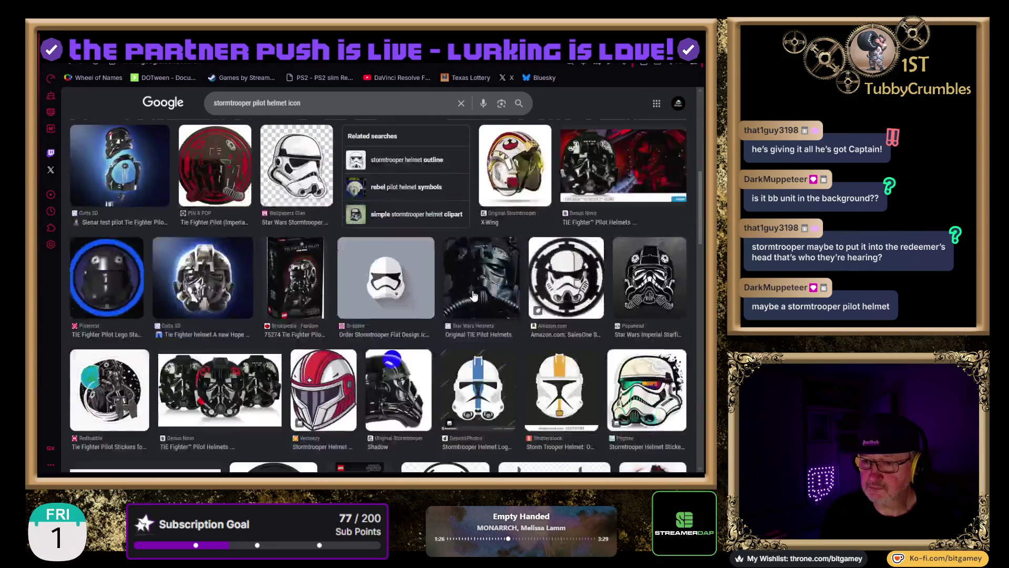
{"action": "scroll", "coordinate": [473, 294], "scroll_direction": "down", "scroll_amount": 2}
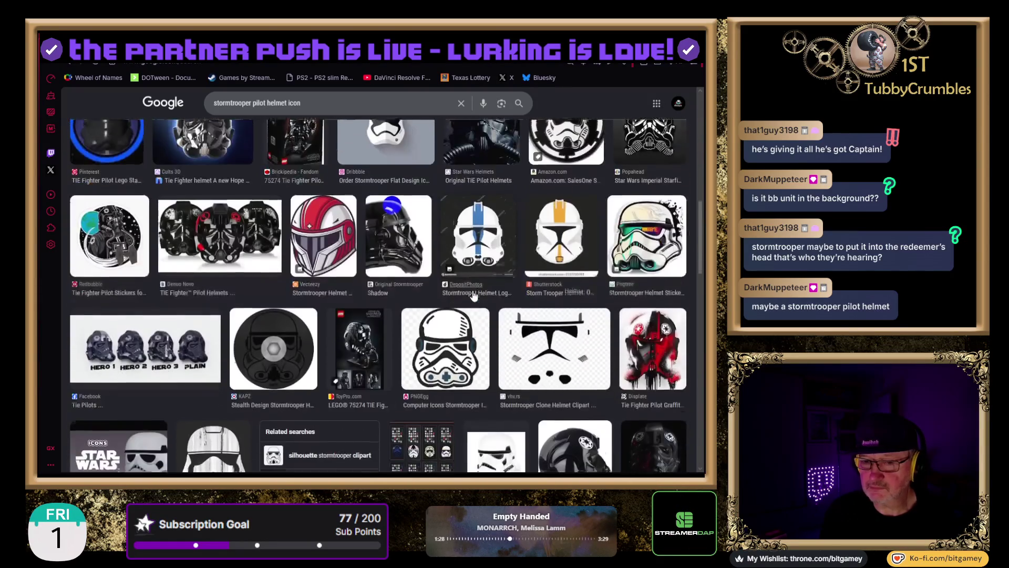
{"action": "scroll", "coordinate": [460, 363], "scroll_direction": "down", "scroll_amount": 1}
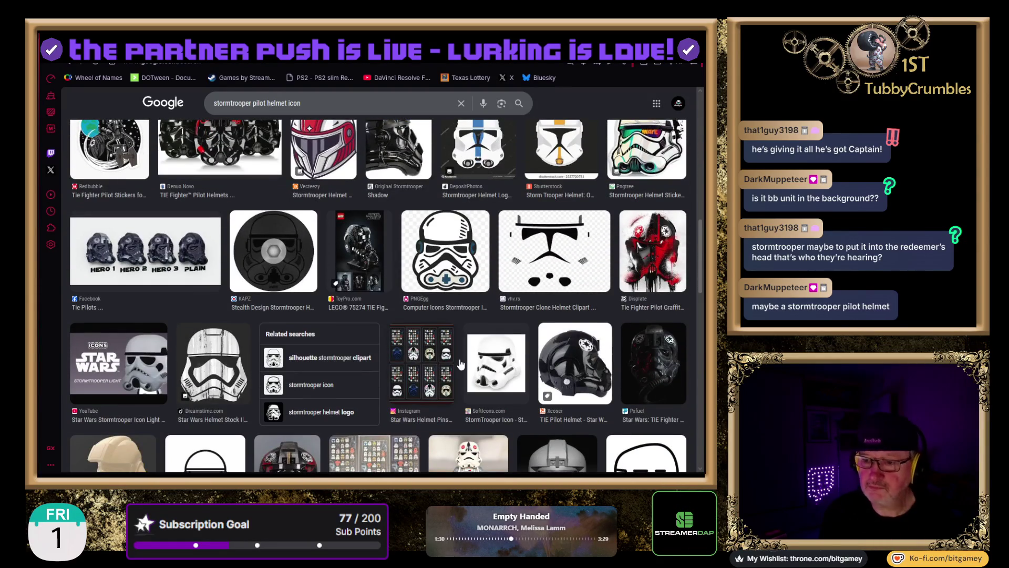
{"action": "scroll", "coordinate": [460, 363], "scroll_direction": "down", "scroll_amount": 1}
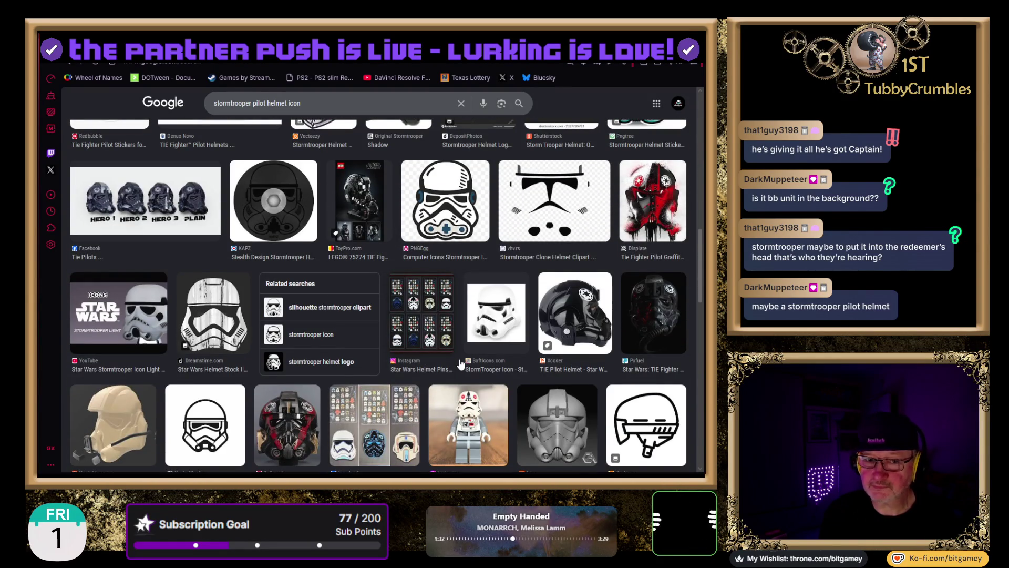
{"action": "scroll", "coordinate": [460, 364], "scroll_direction": "down", "scroll_amount": 1}
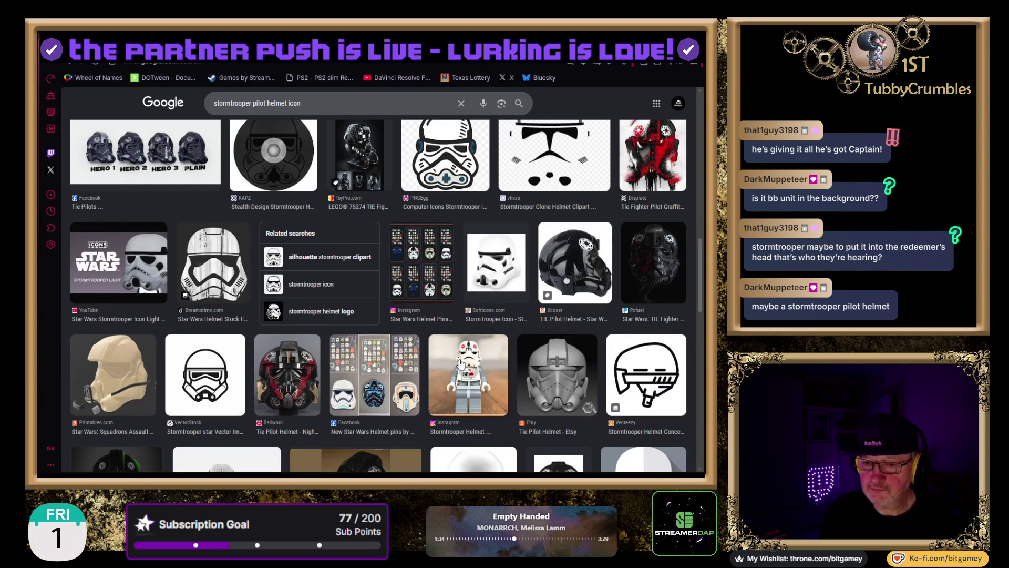
{"action": "scroll", "coordinate": [461, 364], "scroll_direction": "down", "scroll_amount": 4}
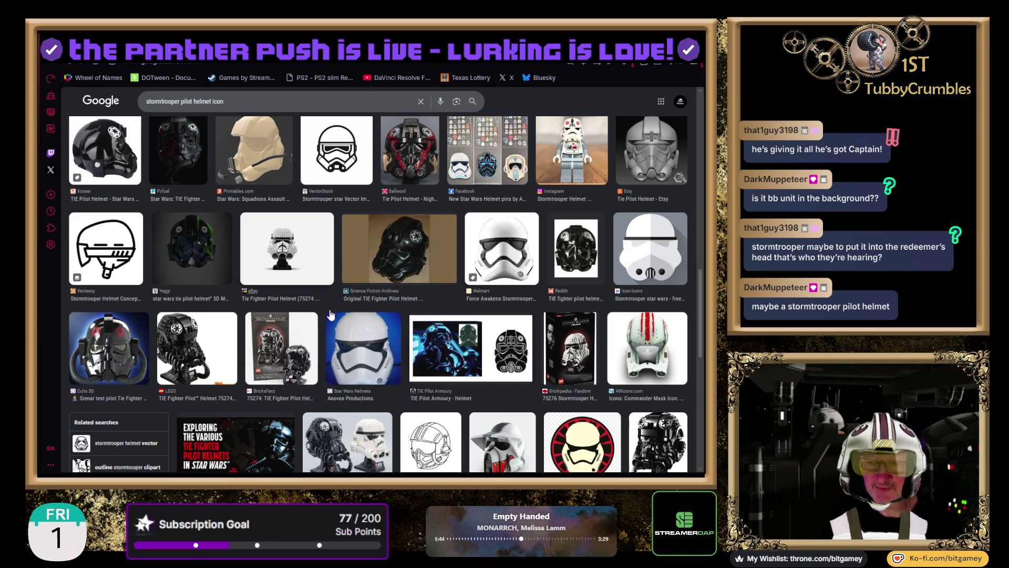
{"action": "scroll", "coordinate": [326, 314], "scroll_direction": "down", "scroll_amount": 1}
{"action": "scroll", "coordinate": [322, 314], "scroll_direction": "down", "scroll_amount": 2}
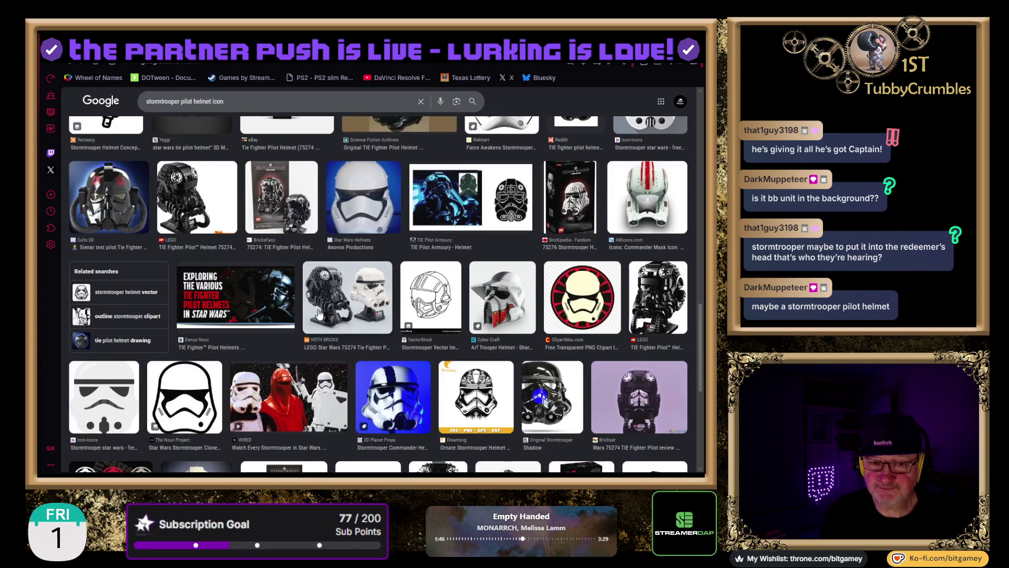
{"action": "scroll", "coordinate": [319, 313], "scroll_direction": "down", "scroll_amount": 2}
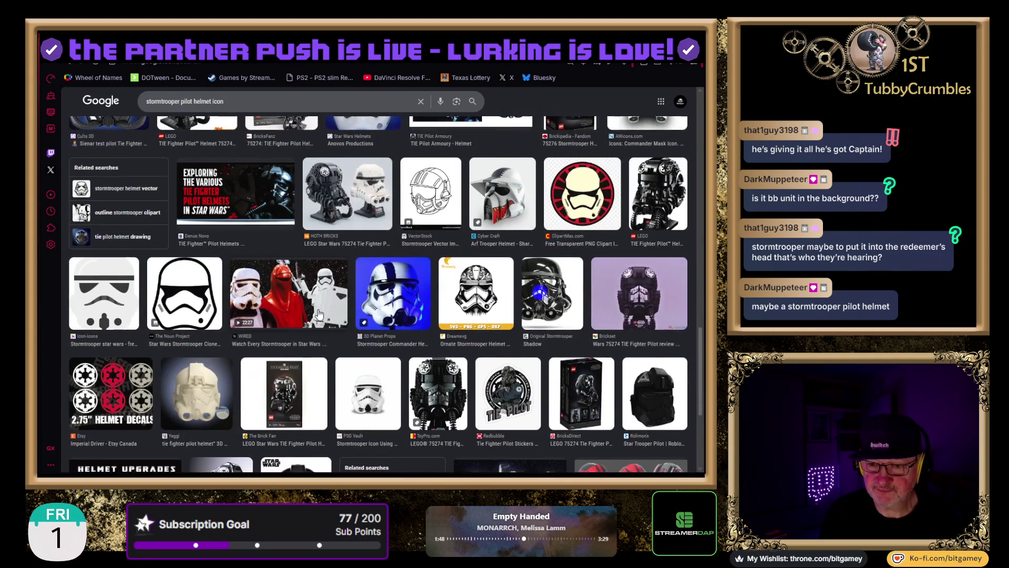
{"action": "scroll", "coordinate": [319, 314], "scroll_direction": "down", "scroll_amount": 2}
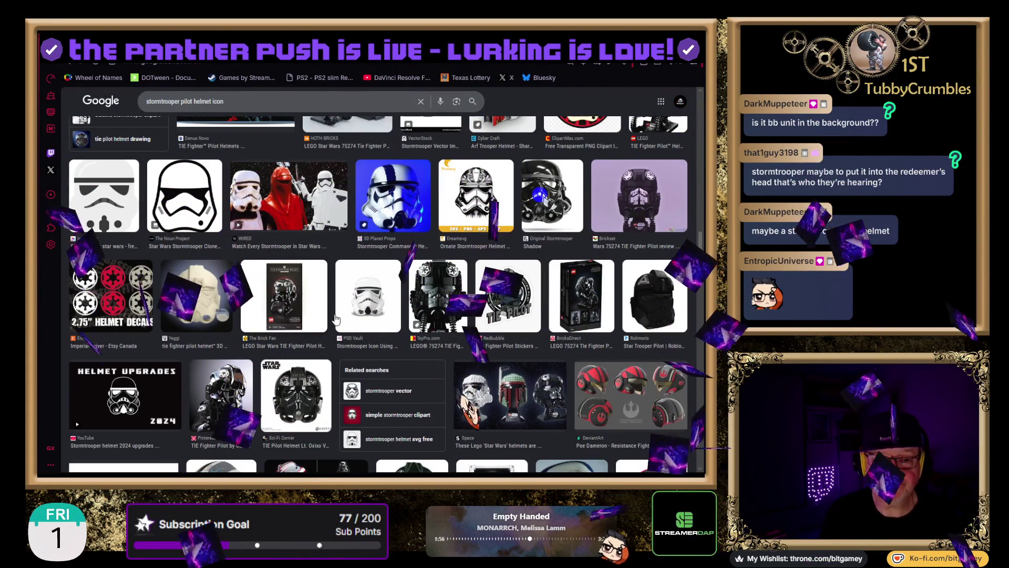
{"action": "scroll", "coordinate": [256, 326], "scroll_direction": "down", "scroll_amount": 1}
{"action": "scroll", "coordinate": [257, 325], "scroll_direction": "down", "scroll_amount": 2}
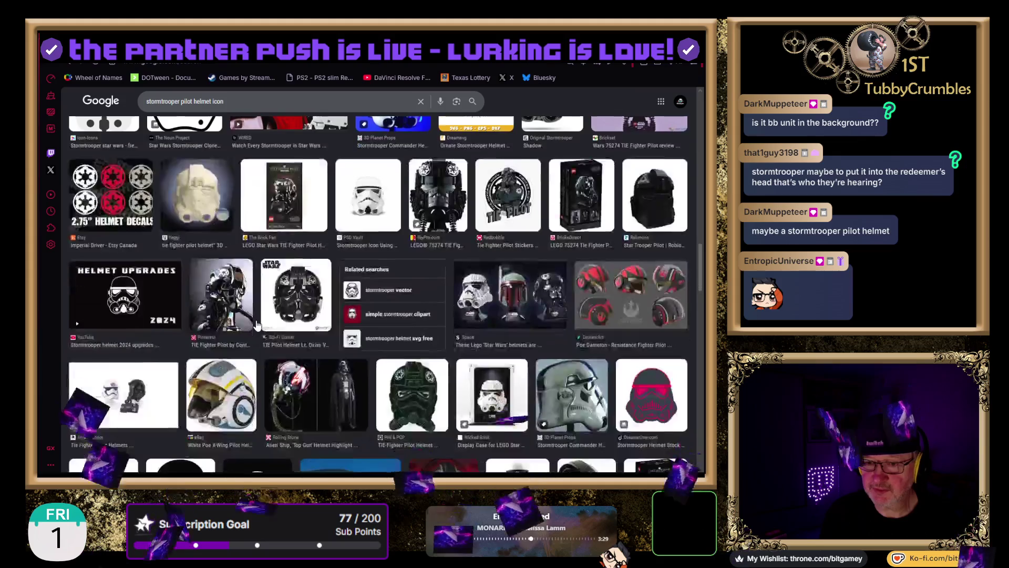
{"action": "scroll", "coordinate": [257, 326], "scroll_direction": "down", "scroll_amount": 1}
{"action": "scroll", "coordinate": [256, 324], "scroll_direction": "down", "scroll_amount": 5}
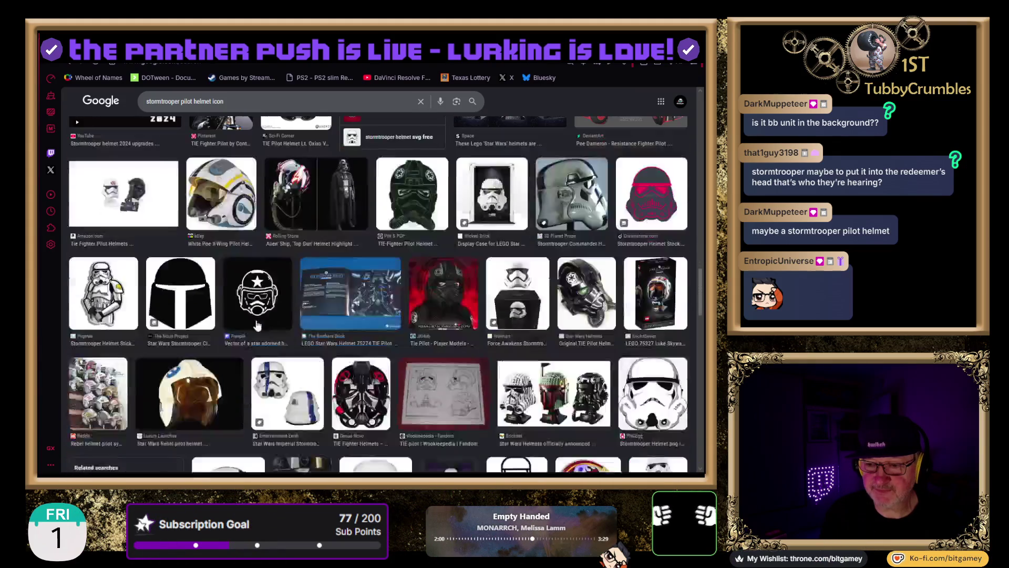
{"action": "scroll", "coordinate": [257, 325], "scroll_direction": "down", "scroll_amount": 5}
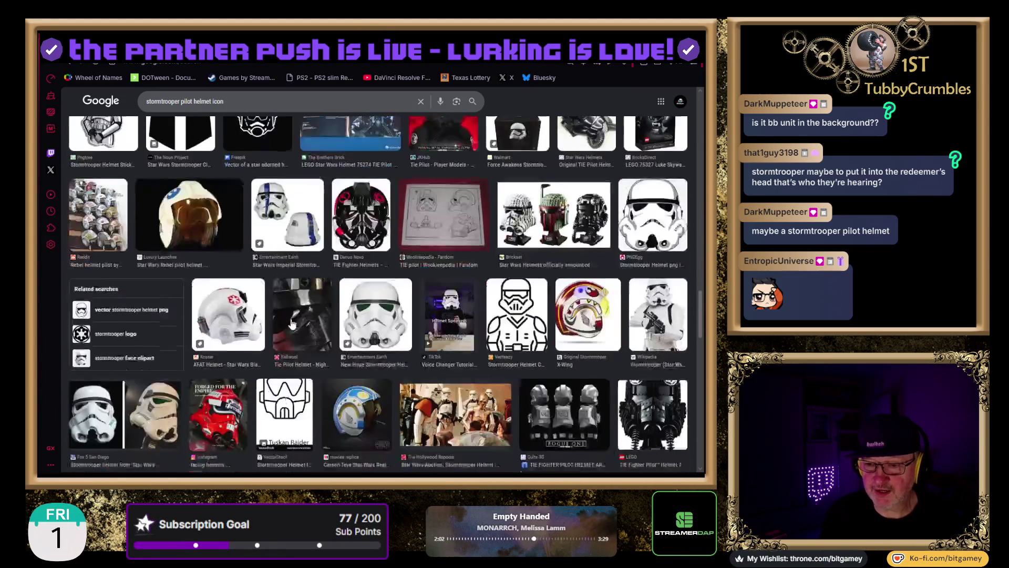
{"action": "scroll", "coordinate": [294, 323], "scroll_direction": "down", "scroll_amount": 1}
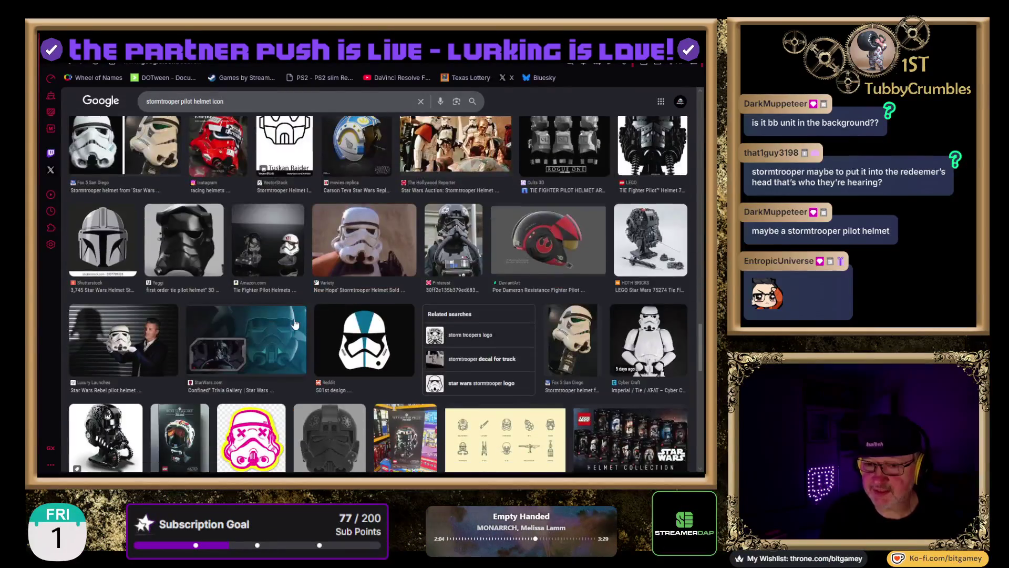
{"action": "scroll", "coordinate": [294, 323], "scroll_direction": "down", "scroll_amount": 5}
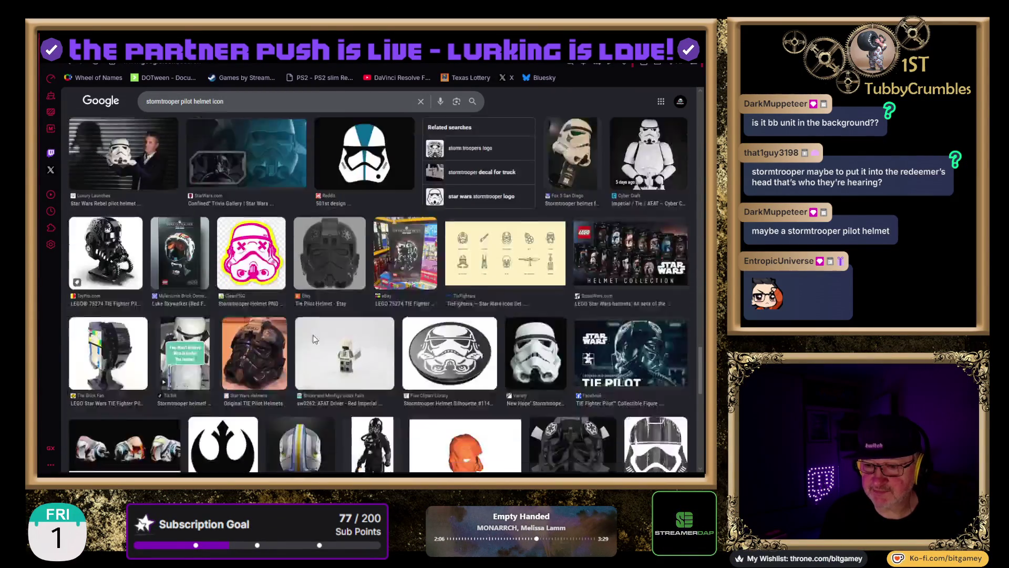
{"action": "scroll", "coordinate": [314, 339], "scroll_direction": "down", "scroll_amount": 6}
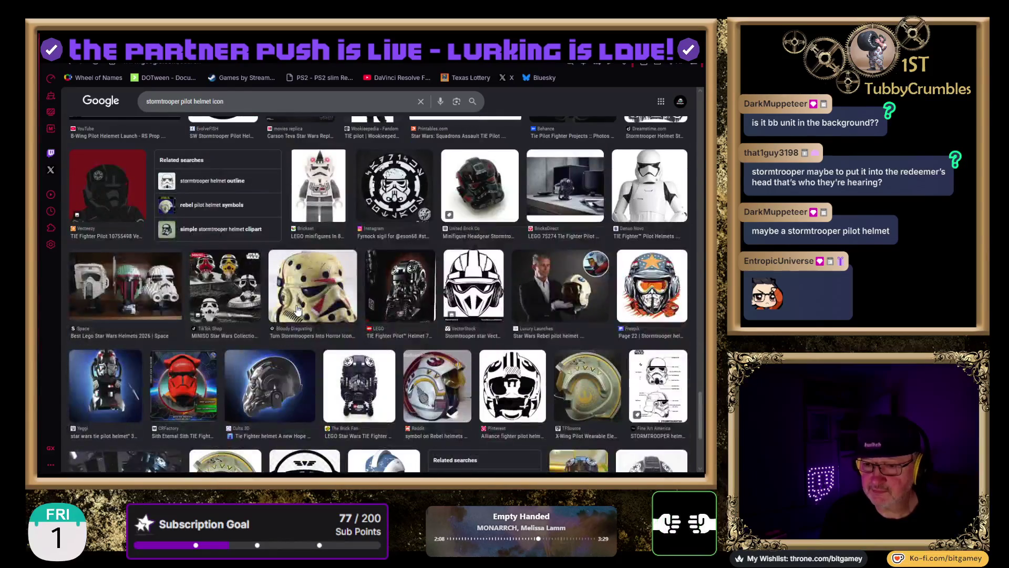
{"action": "left_click", "coordinate": [71, 67]}
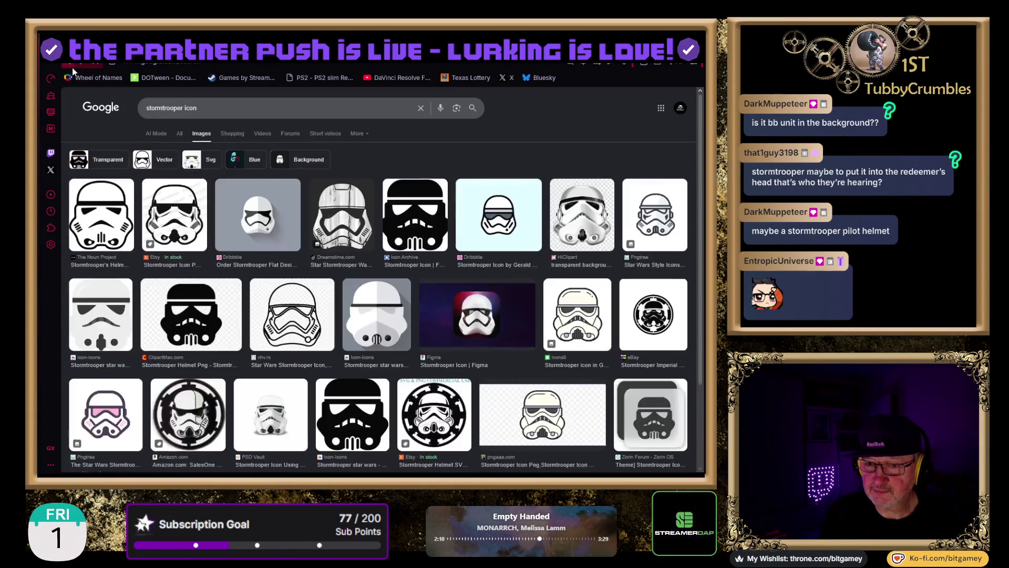
{"action": "scroll", "coordinate": [507, 293], "scroll_direction": "down", "scroll_amount": 5}
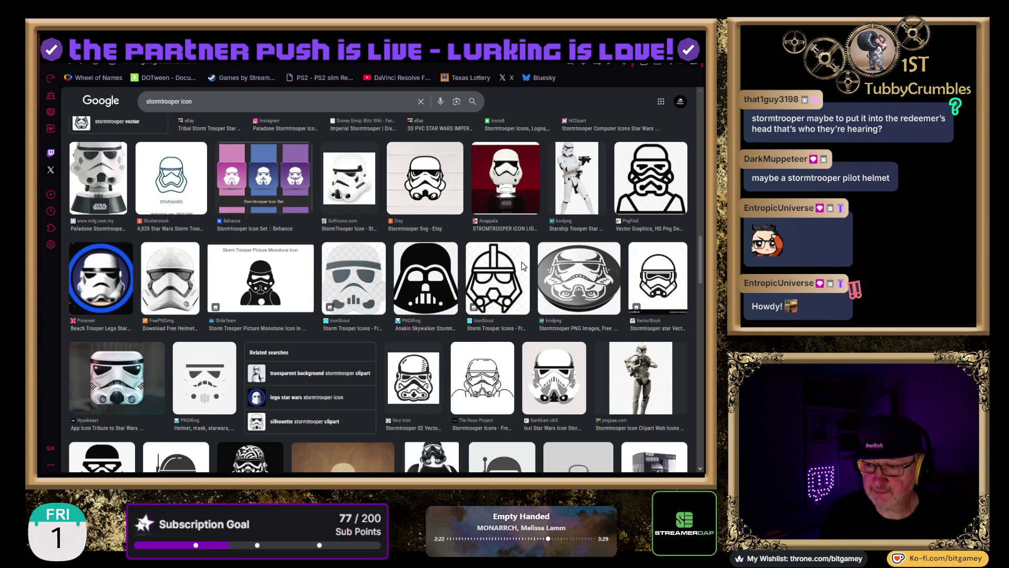
{"action": "scroll", "coordinate": [537, 265], "scroll_direction": "down", "scroll_amount": 1}
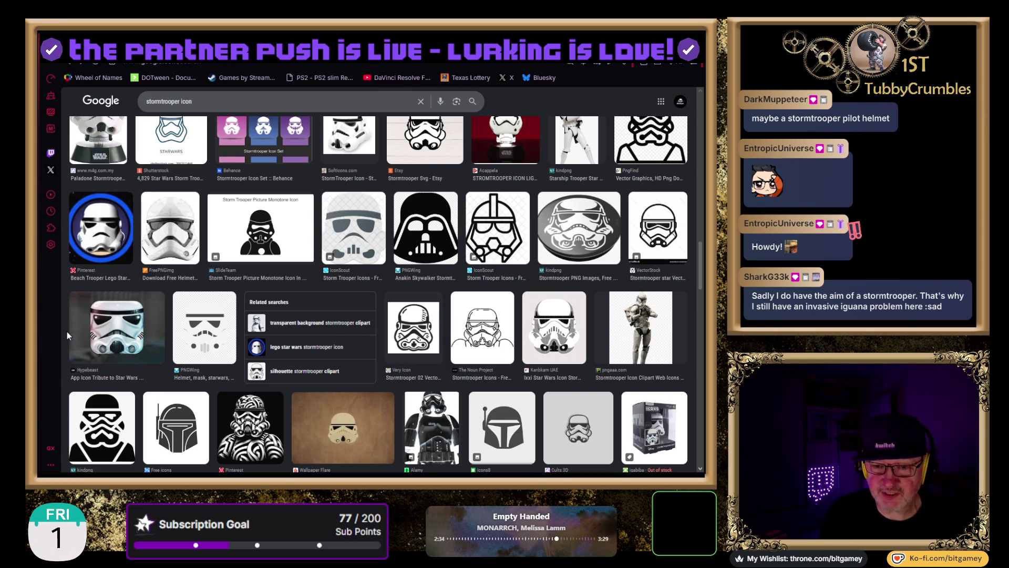
{"action": "scroll", "coordinate": [65, 331], "scroll_direction": "up", "scroll_amount": 5}
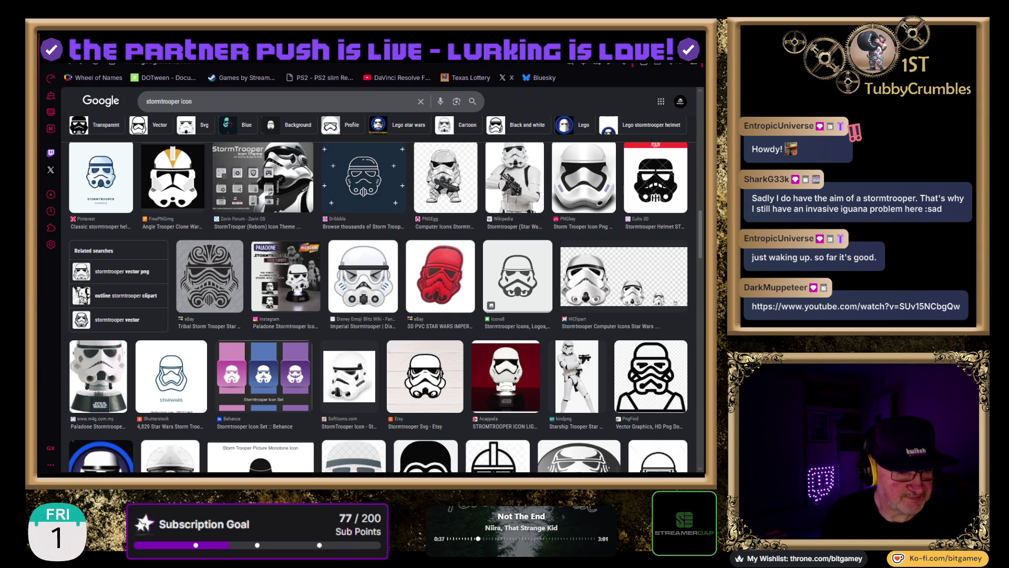
- Play the 'Star Wars BB-8 - Sound Effect for editing' YouTube video, then return to Google Images
{"action": "key", "text": "Return"}
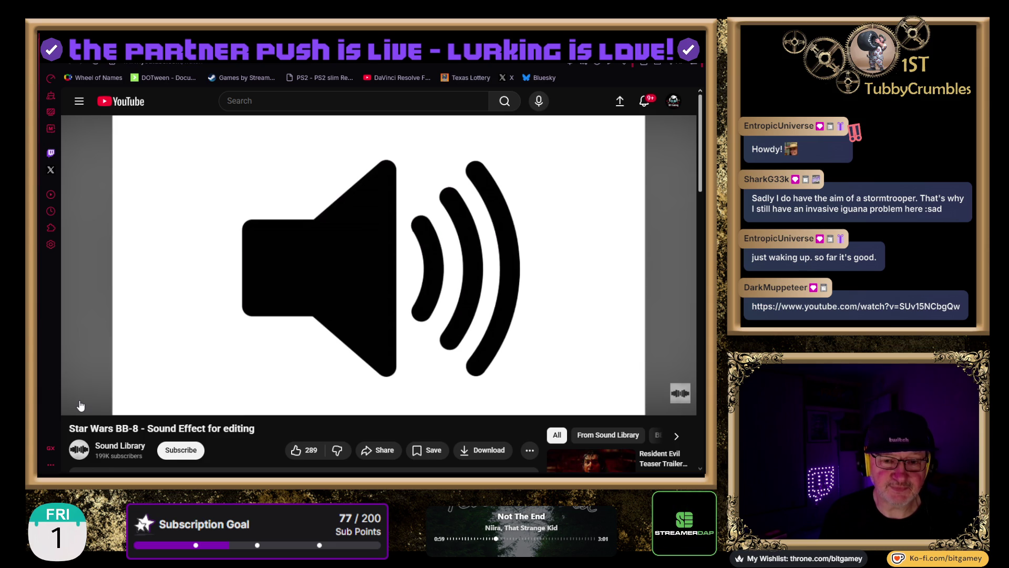
{"action": "left_click", "coordinate": [80, 402]}
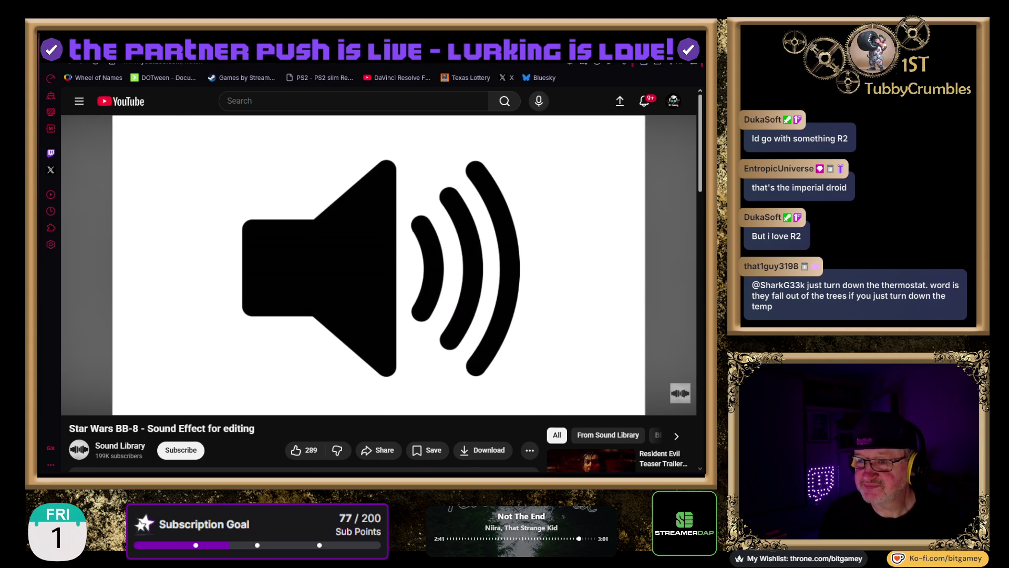
{"action": "key", "text": "ctrl+Tab"}
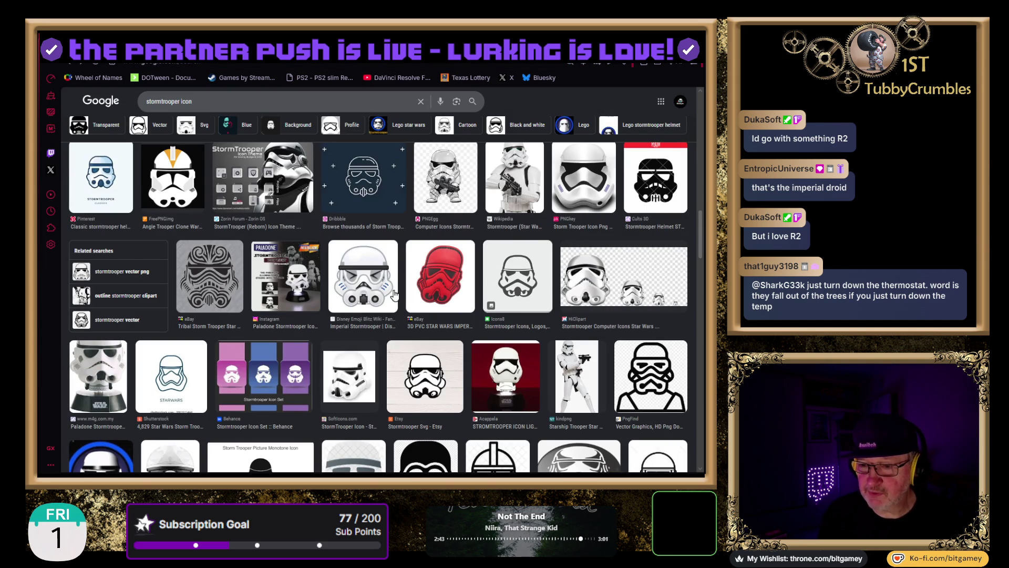
- Search 'stormtrooper clipart icon' and follow The Noun Project result through to its site
{"action": "scroll", "coordinate": [58, 337], "scroll_direction": "down", "scroll_amount": 2}
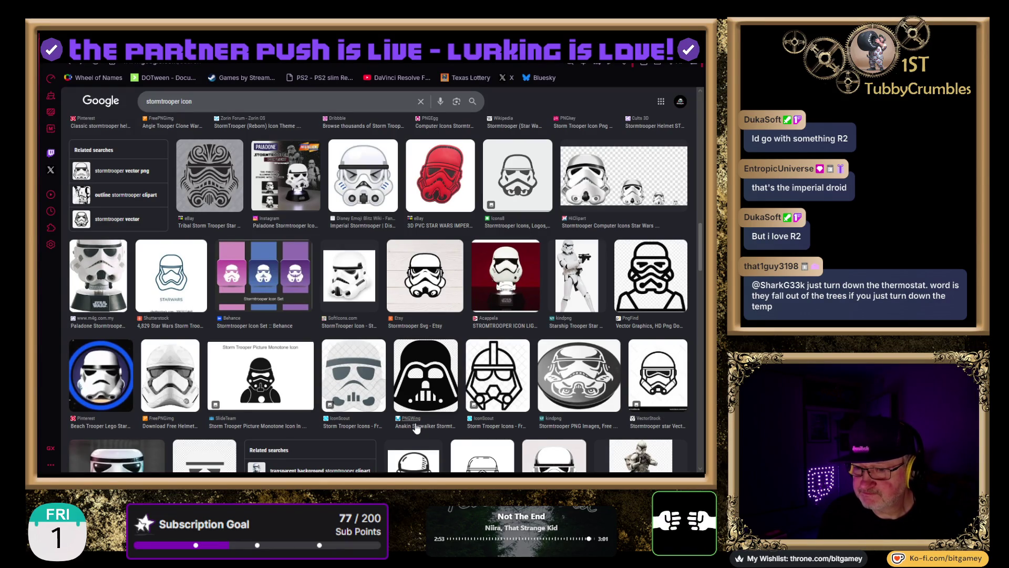
{"action": "scroll", "coordinate": [391, 452], "scroll_direction": "down", "scroll_amount": 1}
{"action": "scroll", "coordinate": [406, 387], "scroll_direction": "down", "scroll_amount": 1}
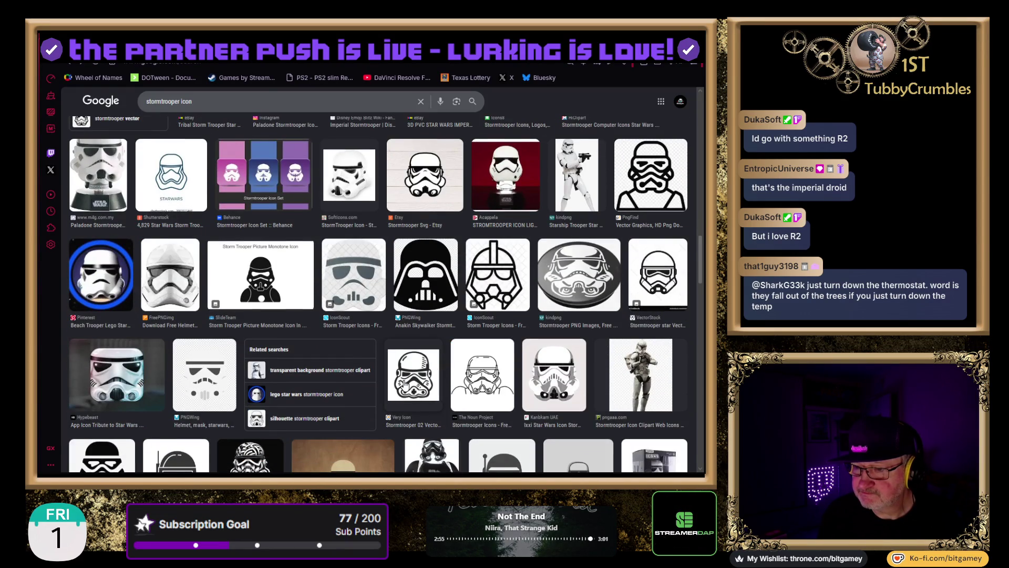
{"action": "scroll", "coordinate": [405, 394], "scroll_direction": "down", "scroll_amount": 2}
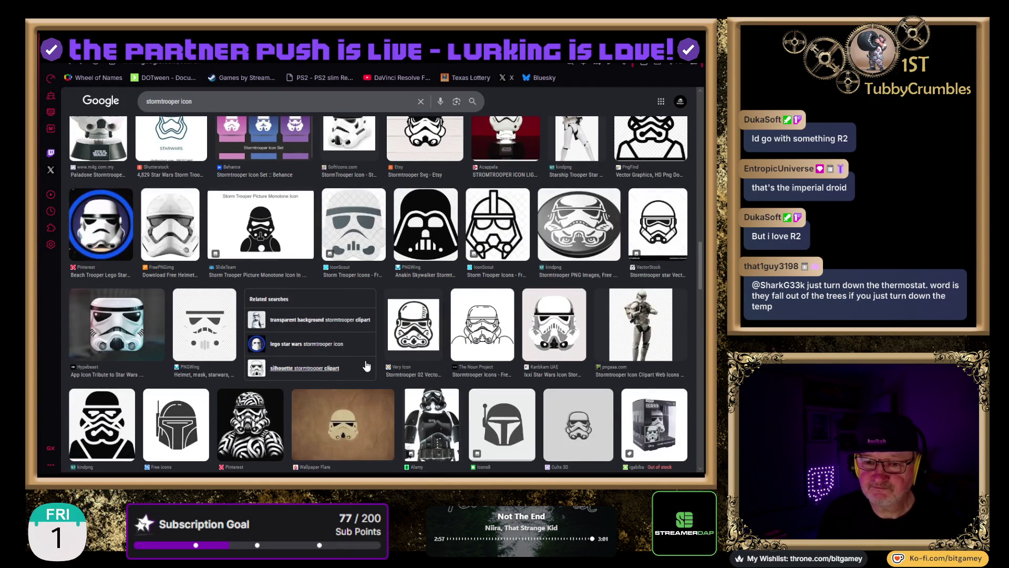
{"action": "scroll", "coordinate": [353, 366], "scroll_direction": "down", "scroll_amount": 8}
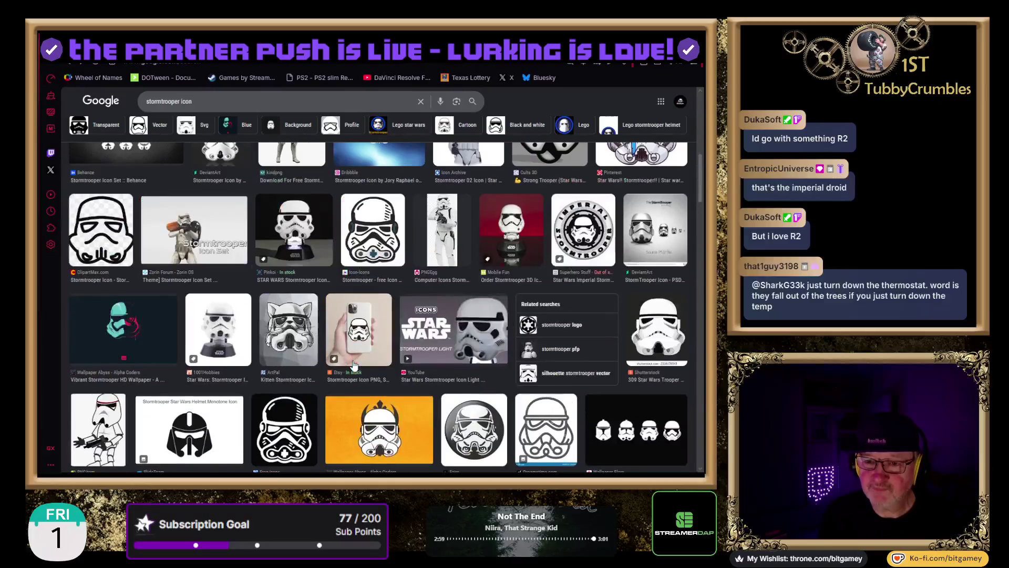
{"action": "left_click", "coordinate": [181, 101]}
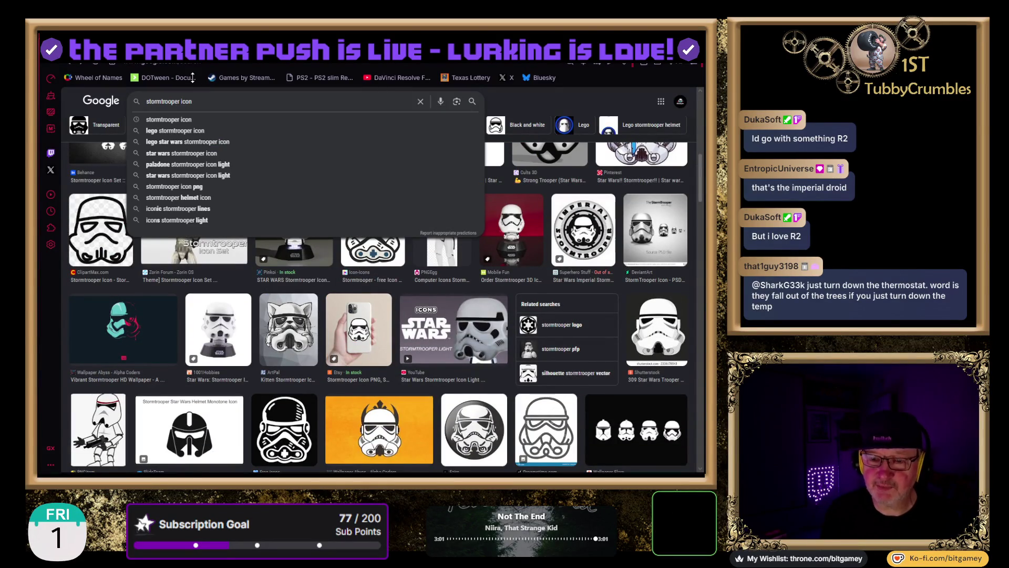
{"action": "type", "text": "clipart"}
{"action": "key", "text": "Return"}
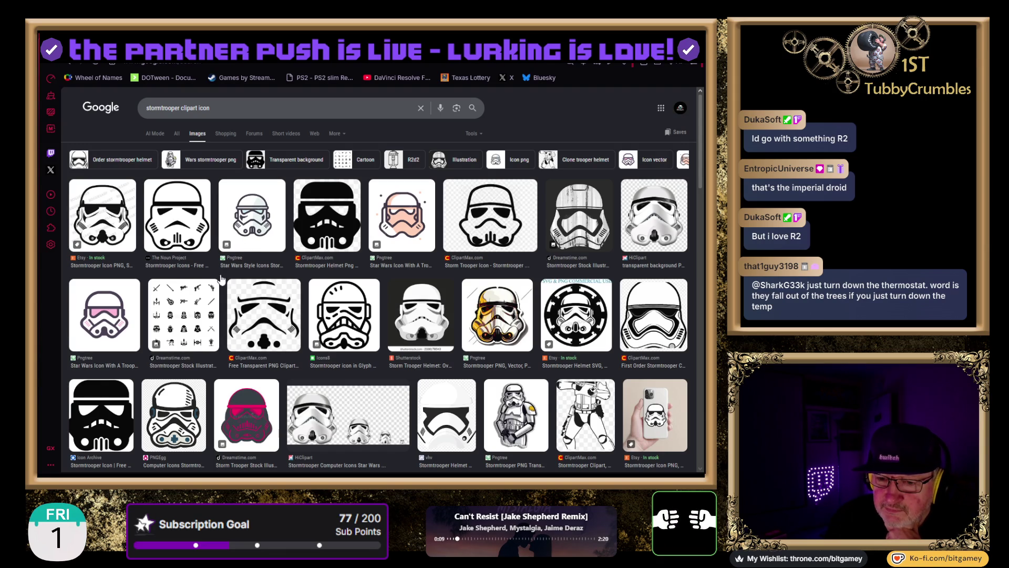
{"action": "left_click", "coordinate": [199, 239]}
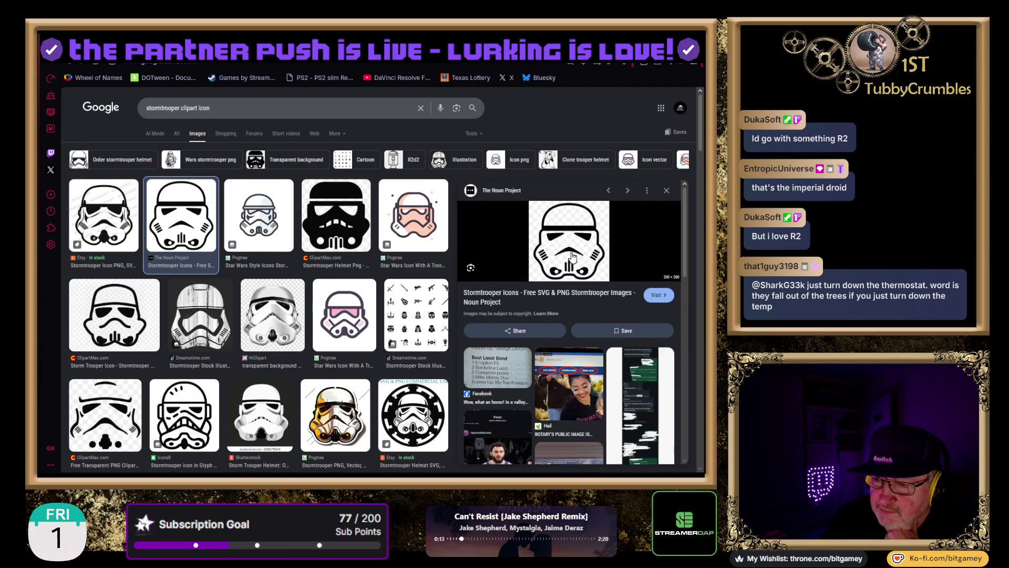
{"action": "left_click", "coordinate": [572, 256]}
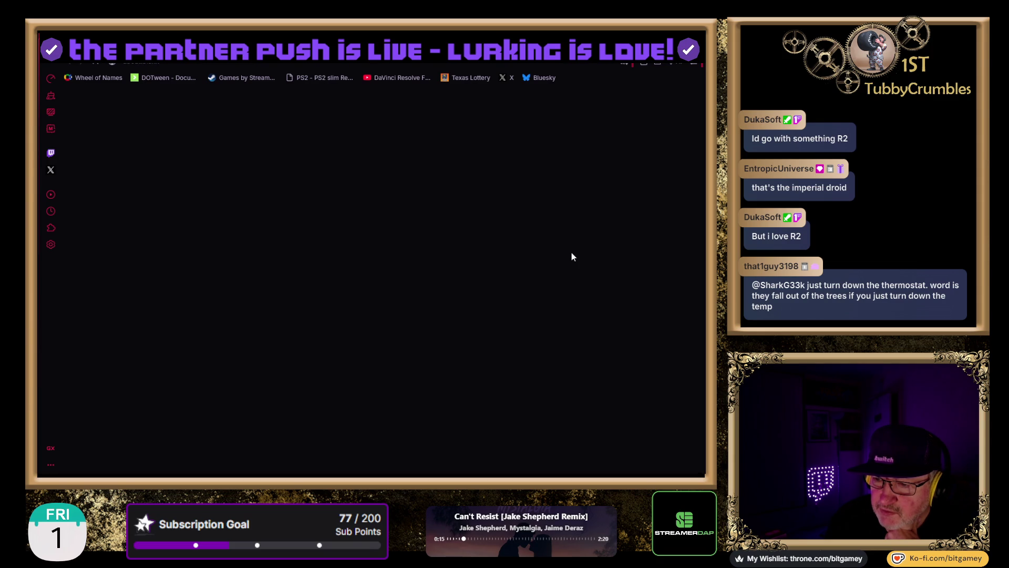
- Open the public-domain Stormtrooper helmet icon, request it, then return to the icon results
{"action": "scroll", "coordinate": [479, 224], "scroll_direction": "down", "scroll_amount": 5}
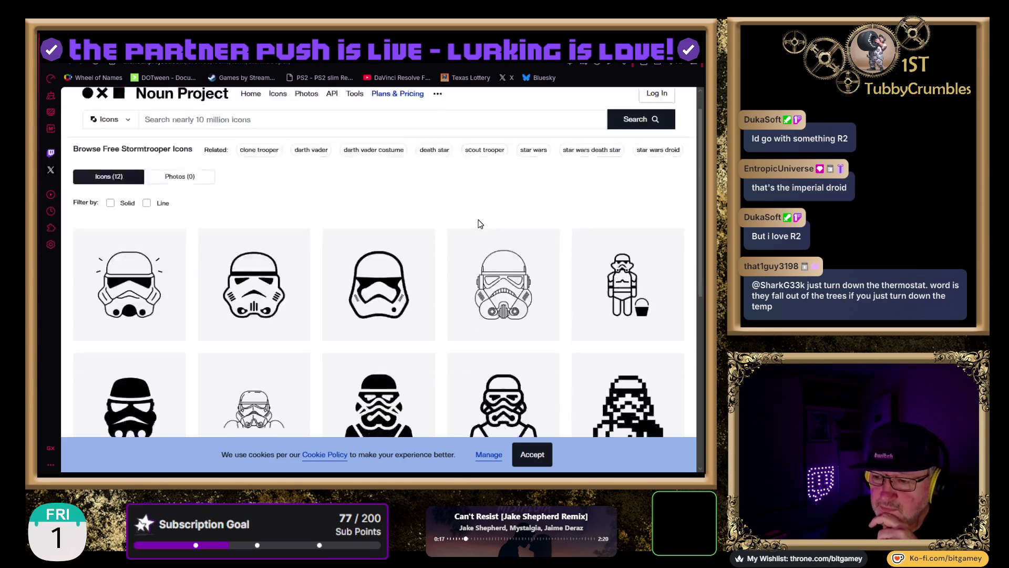
{"action": "scroll", "coordinate": [477, 222], "scroll_direction": "down", "scroll_amount": 3}
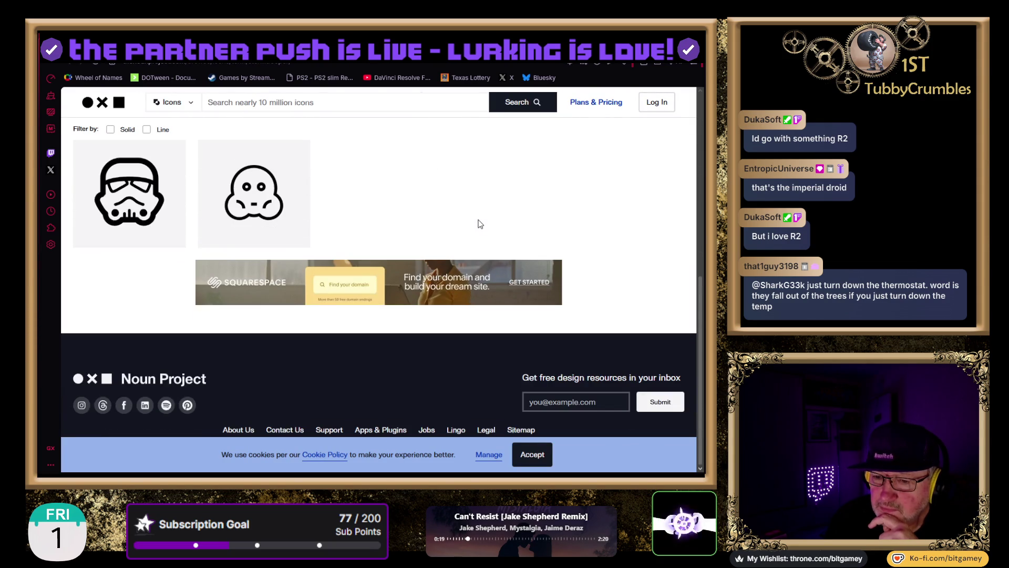
{"action": "scroll", "coordinate": [414, 243], "scroll_direction": "up", "scroll_amount": 6}
{"action": "scroll", "coordinate": [415, 246], "scroll_direction": "down", "scroll_amount": 1}
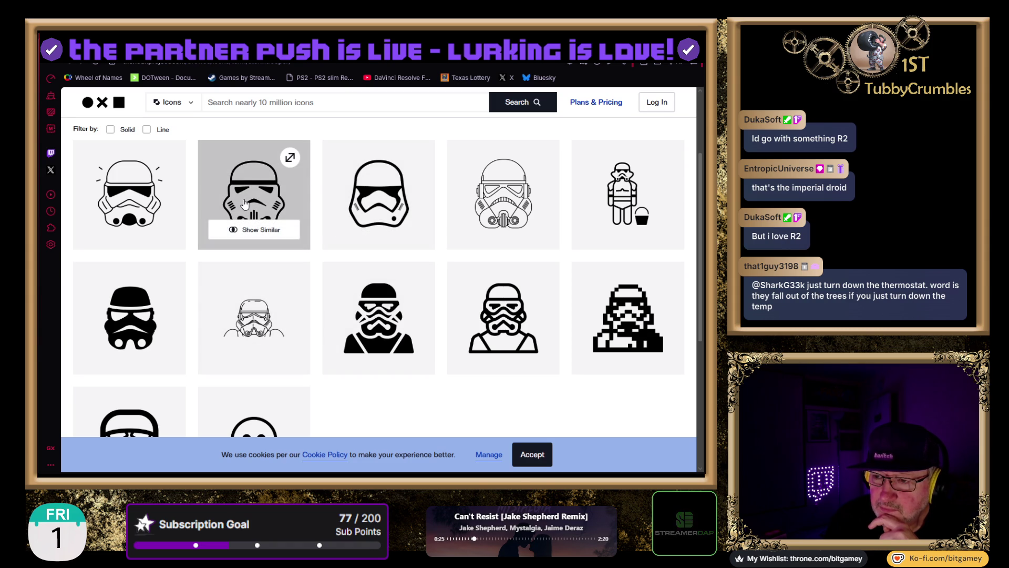
{"action": "left_click", "coordinate": [244, 204]}
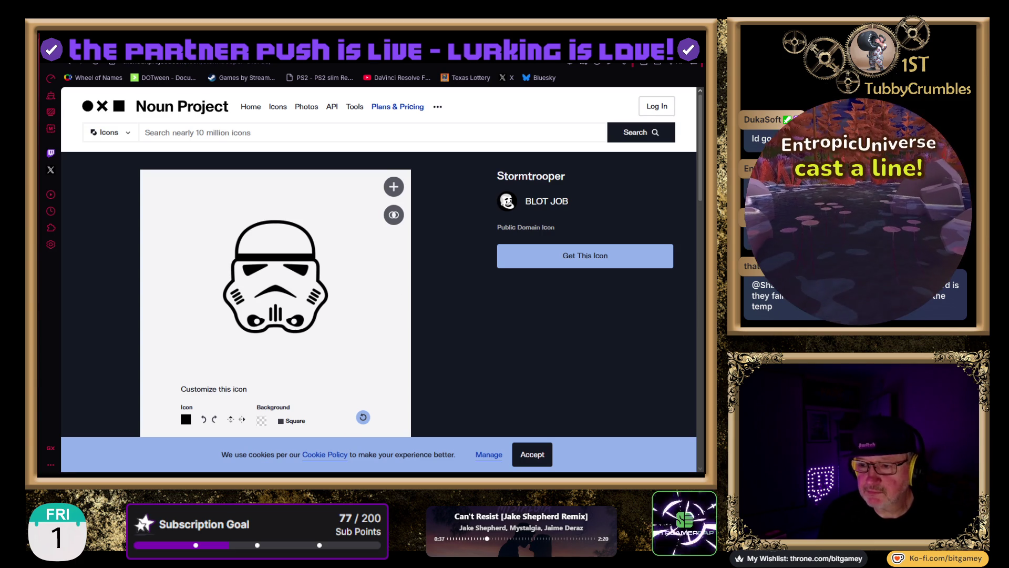
{"action": "scroll", "coordinate": [583, 215], "scroll_direction": "down", "scroll_amount": 3}
{"action": "scroll", "coordinate": [583, 216], "scroll_direction": "up", "scroll_amount": 2}
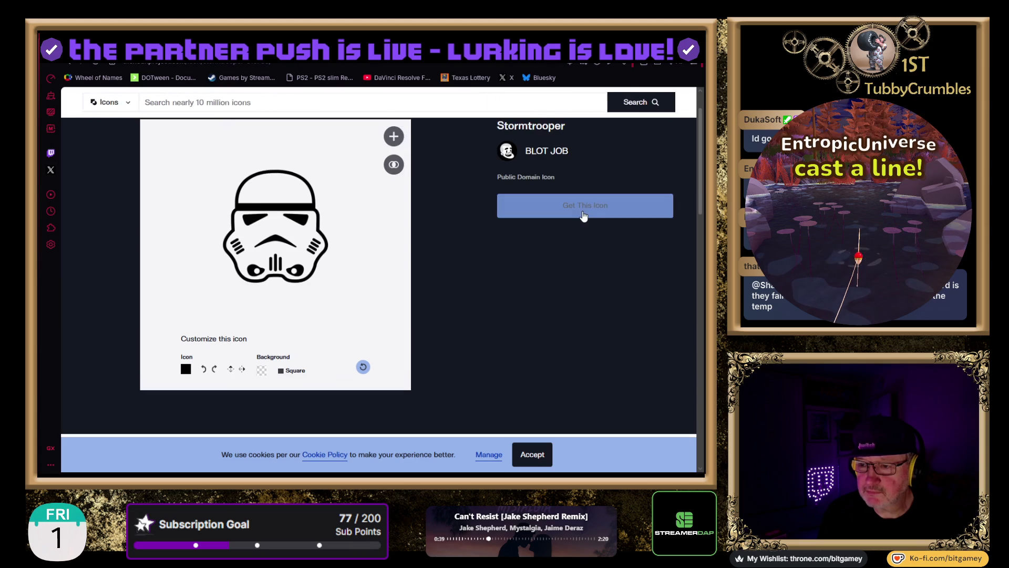
{"action": "left_click", "coordinate": [583, 216]}
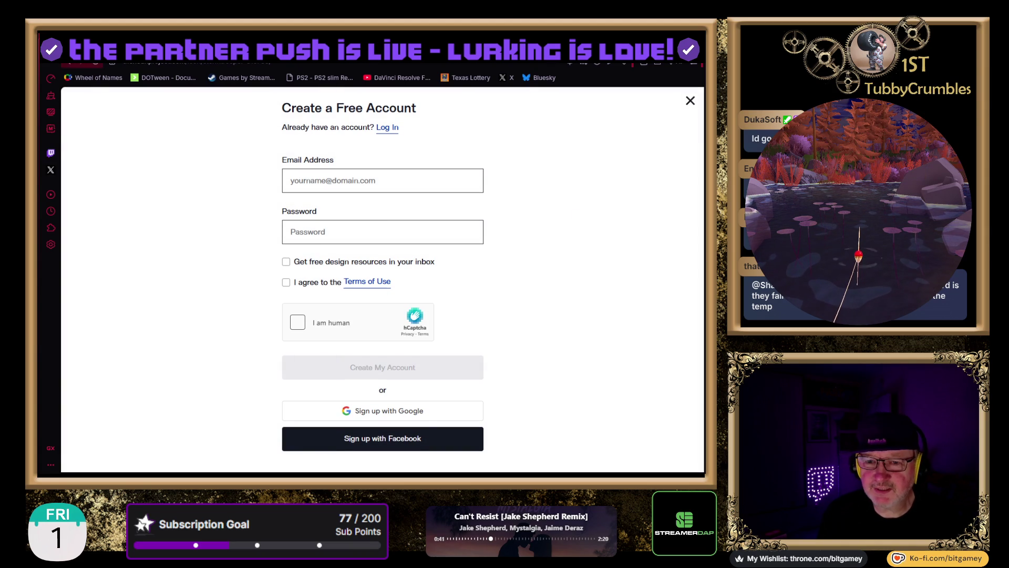
{"action": "left_click", "coordinate": [69, 63]}
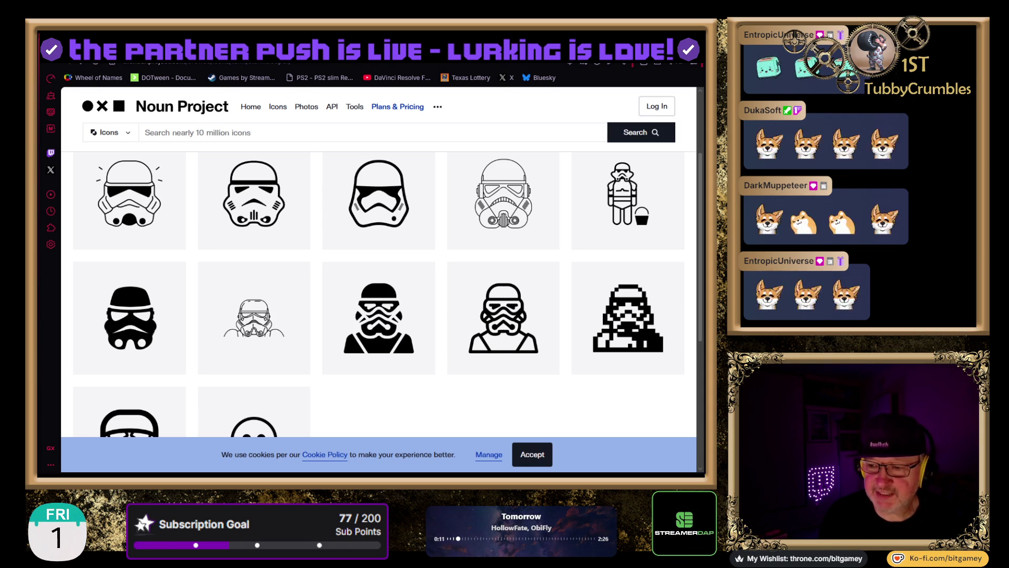
- Go back from Noun Project to the 'stormtrooper clipart icon' Google Images results
{"action": "key", "text": "alt+Left"}
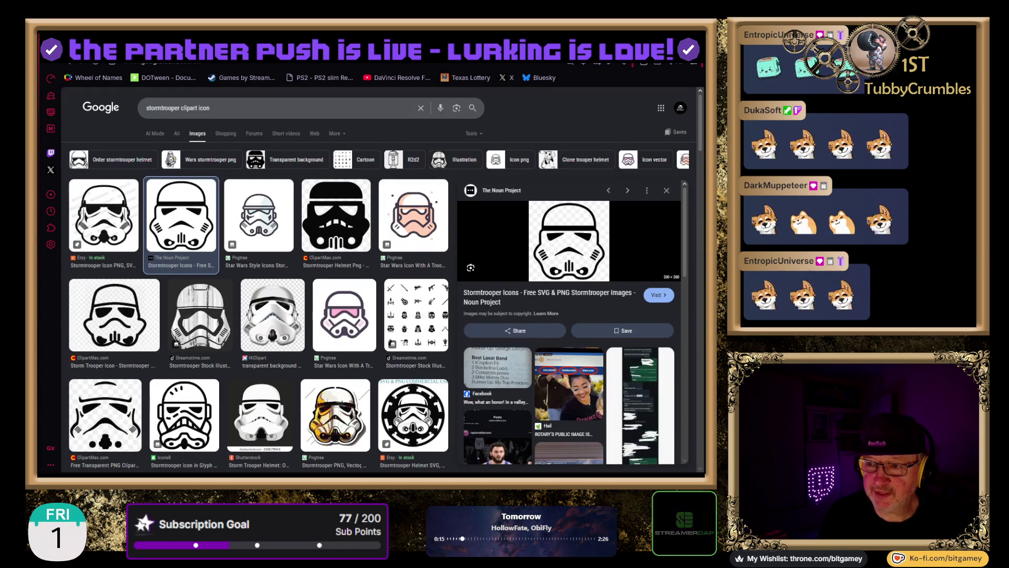
- Move on to the YouTube tab with the Star Wars BB-8 sound effect video
{"action": "key", "text": "alt+Left"}
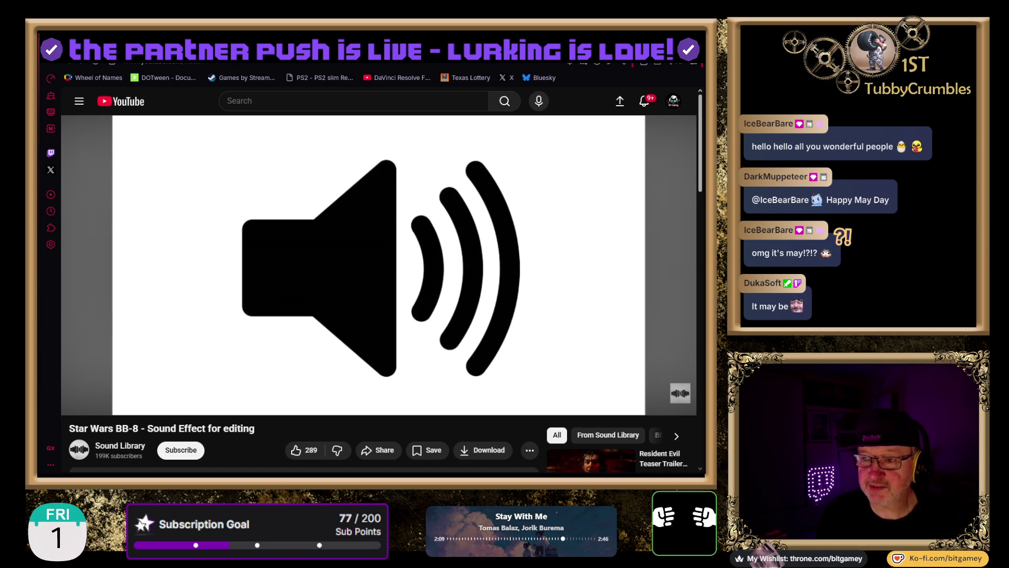
- Cycle past the Notion 'Connecting FMod and Unity' tab to the Asset Store flash deals
{"action": "key", "text": "ctrl+Tab"}
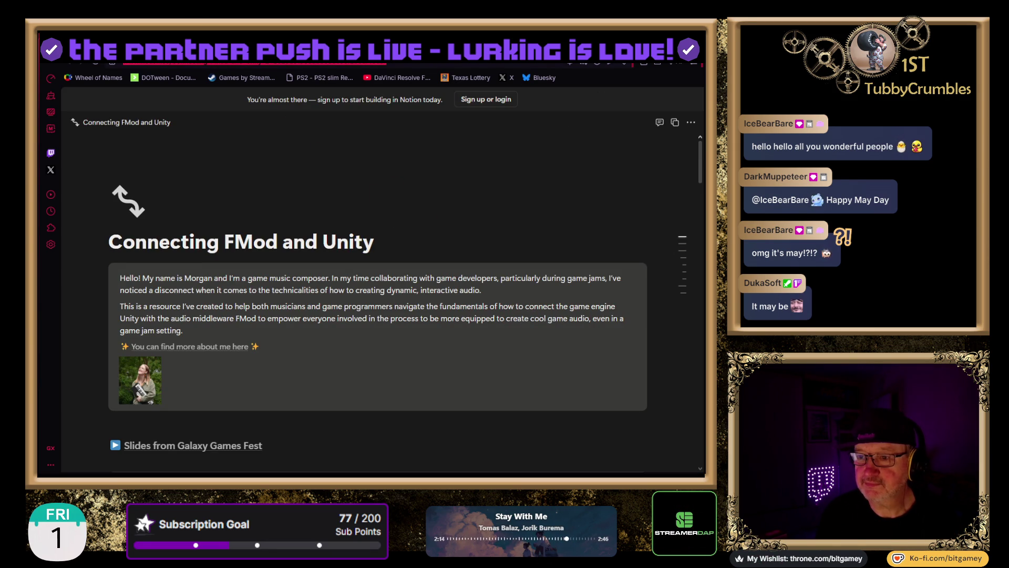
{"action": "key", "text": "ctrl+Tab"}
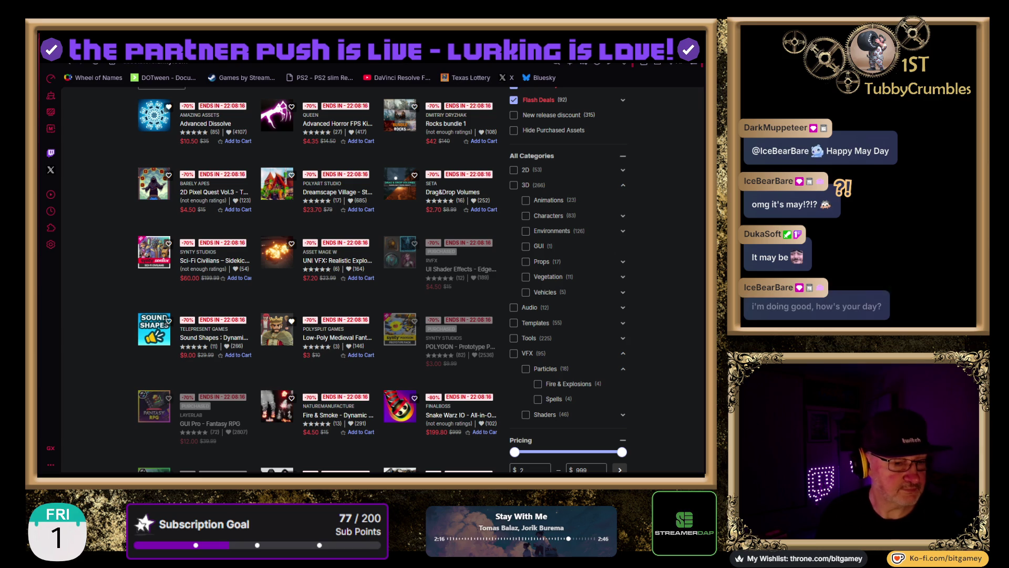